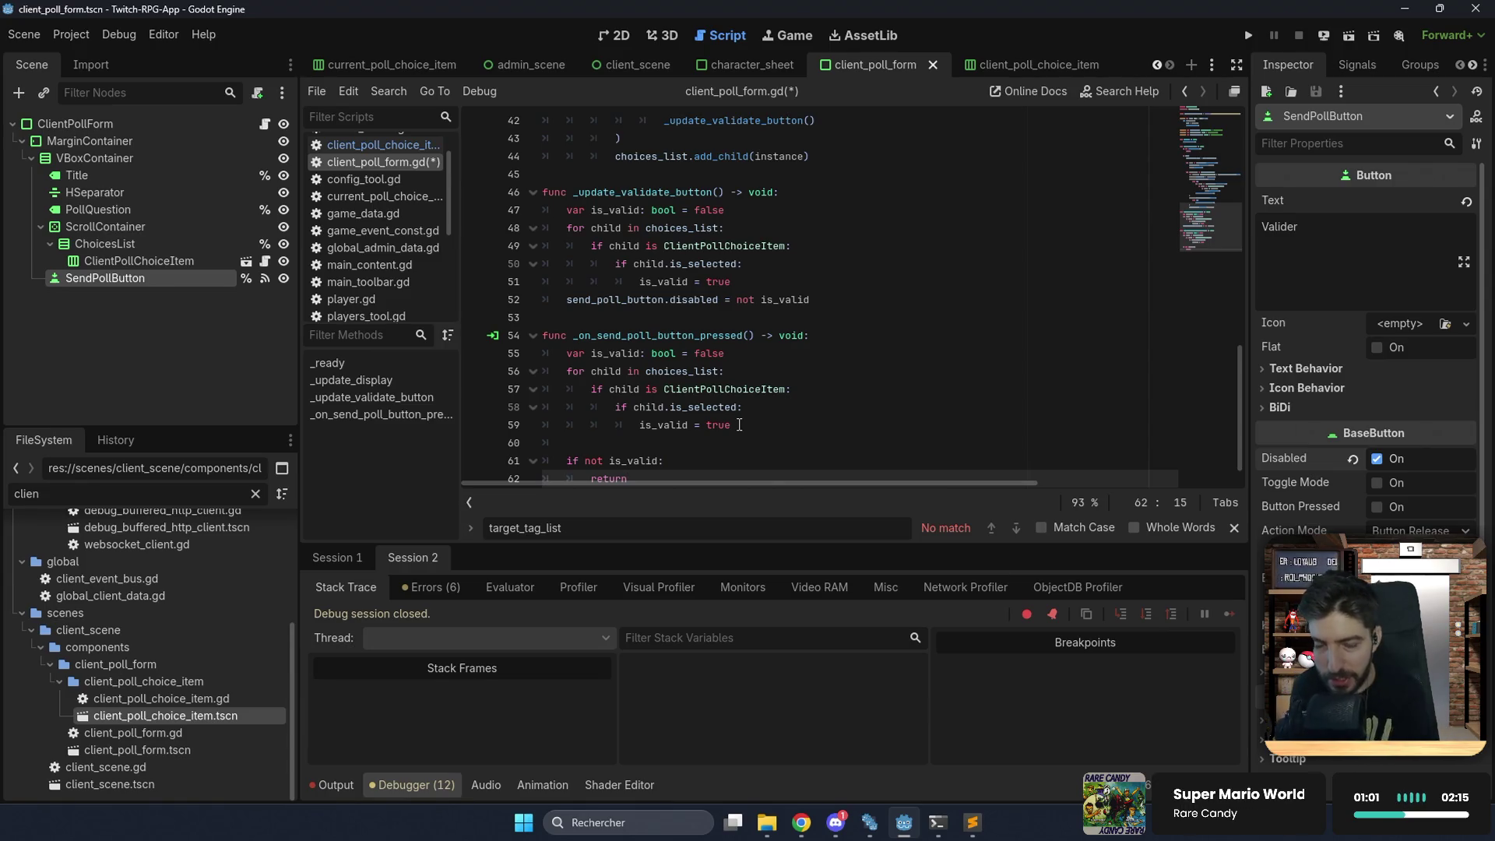
Insert two empty indented lines below the 'return' on line 62 of the send handler.
scroll(756, 413, down, 1)
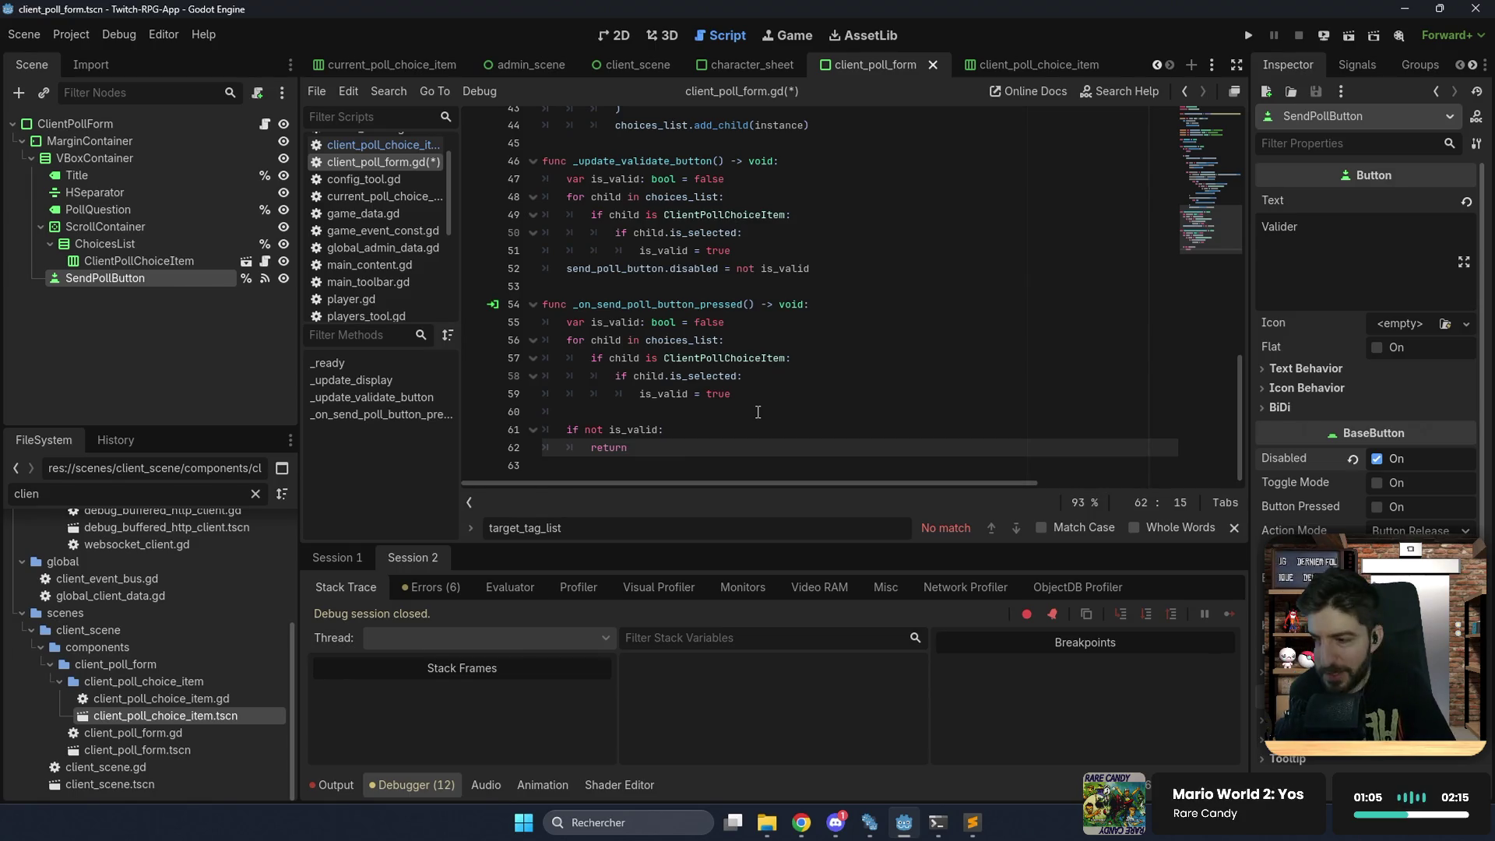
key(Return)
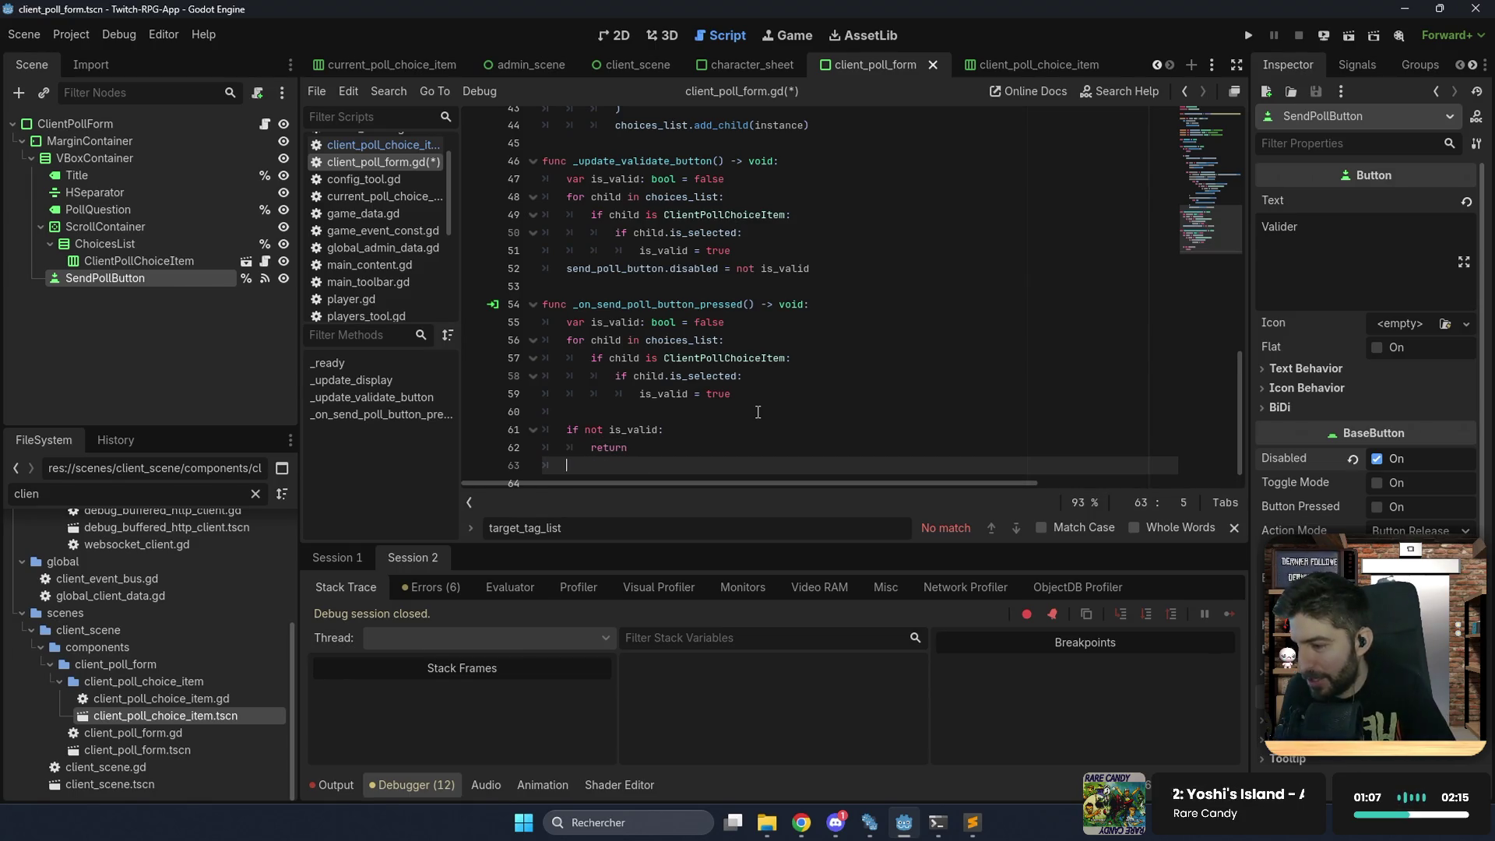
key(Return)
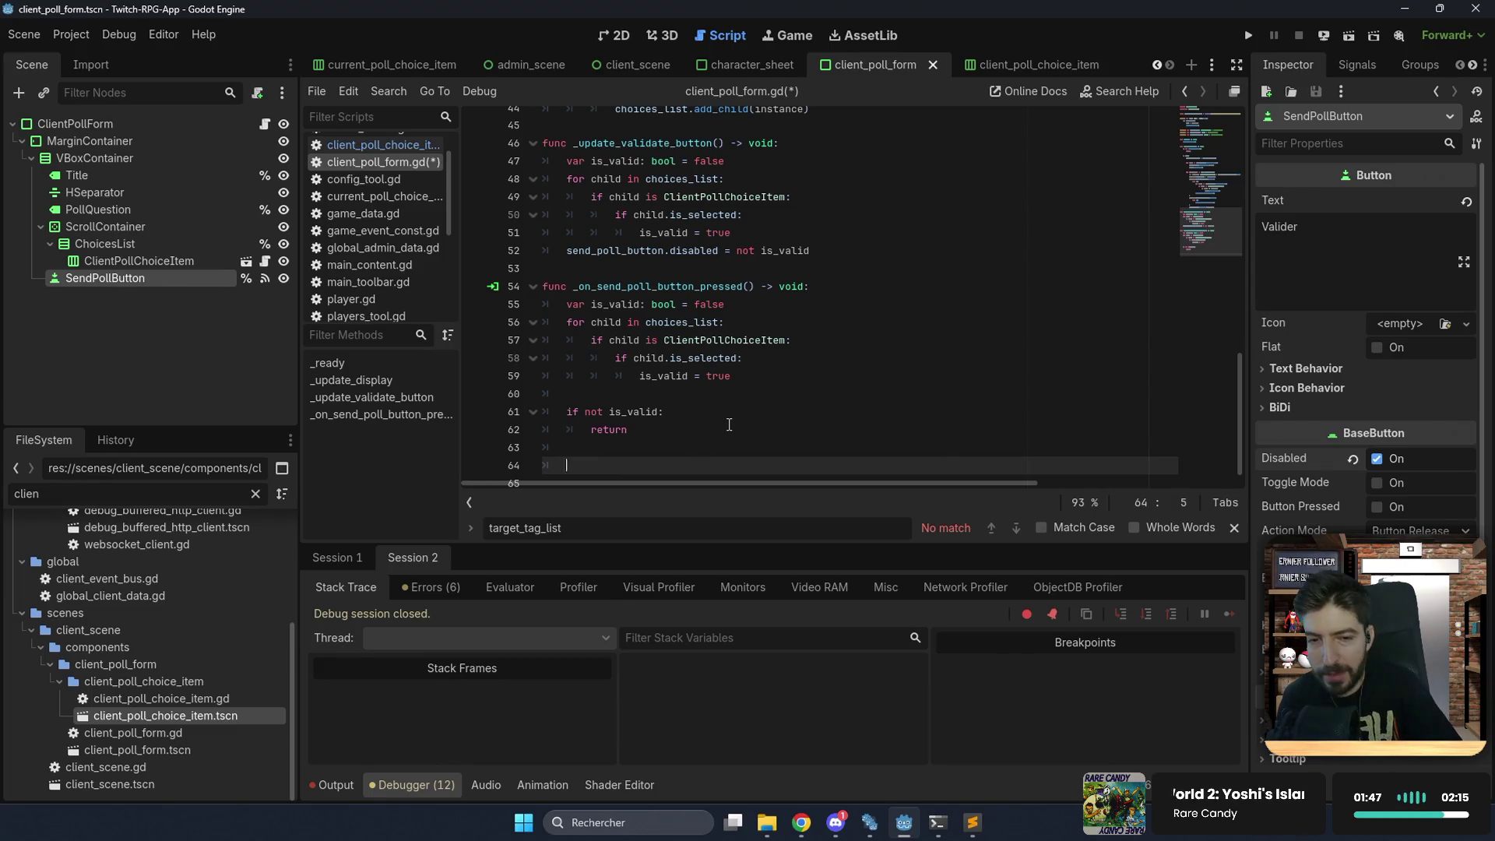
scroll(730, 424, down, 1)
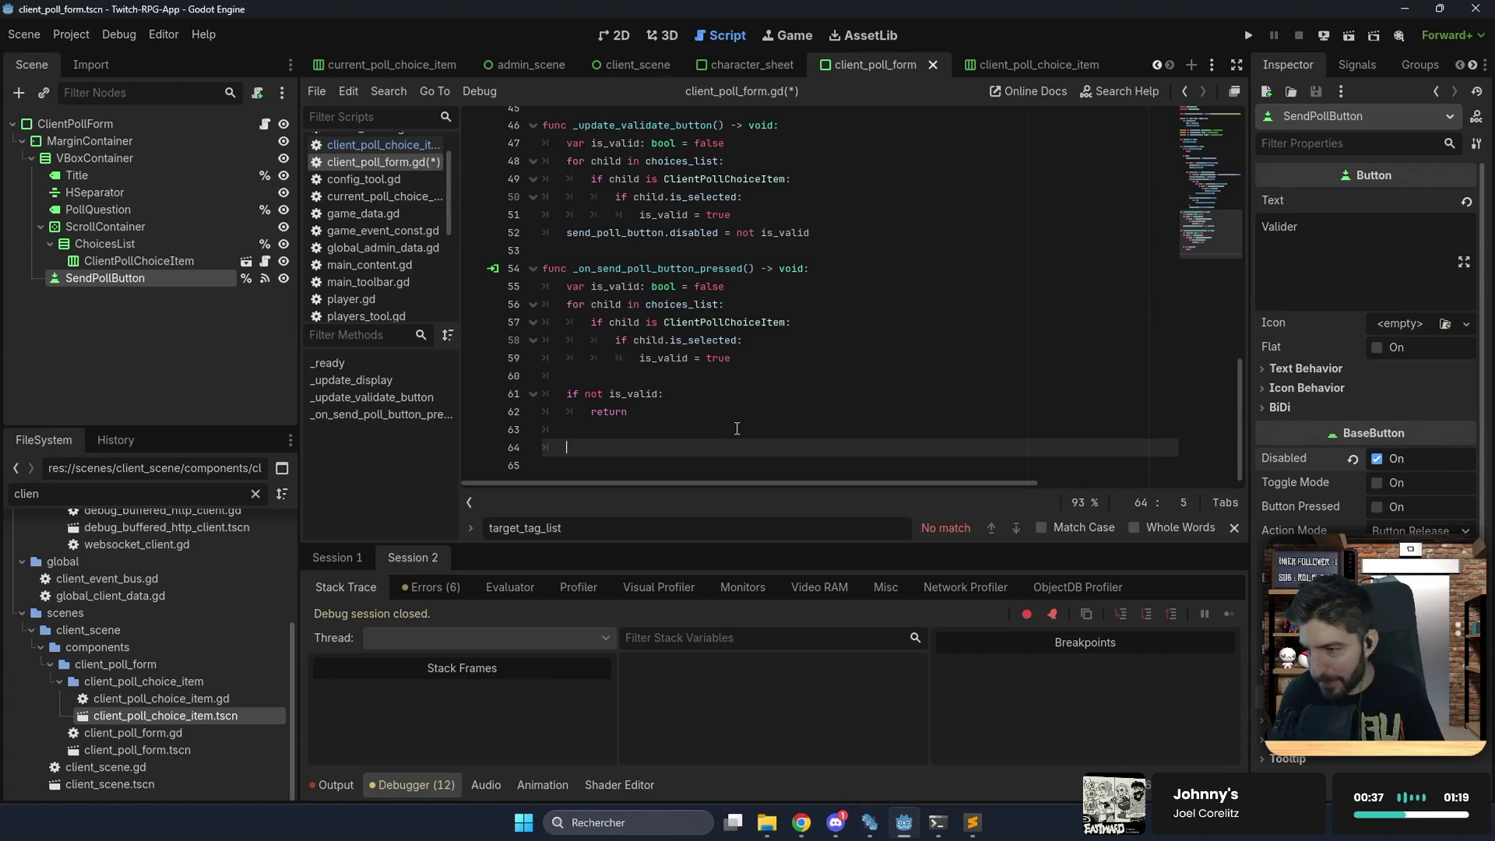
Rename is_valid on line 55 to current_choice, typed PollChoice with a null default.
double_click(617, 286)
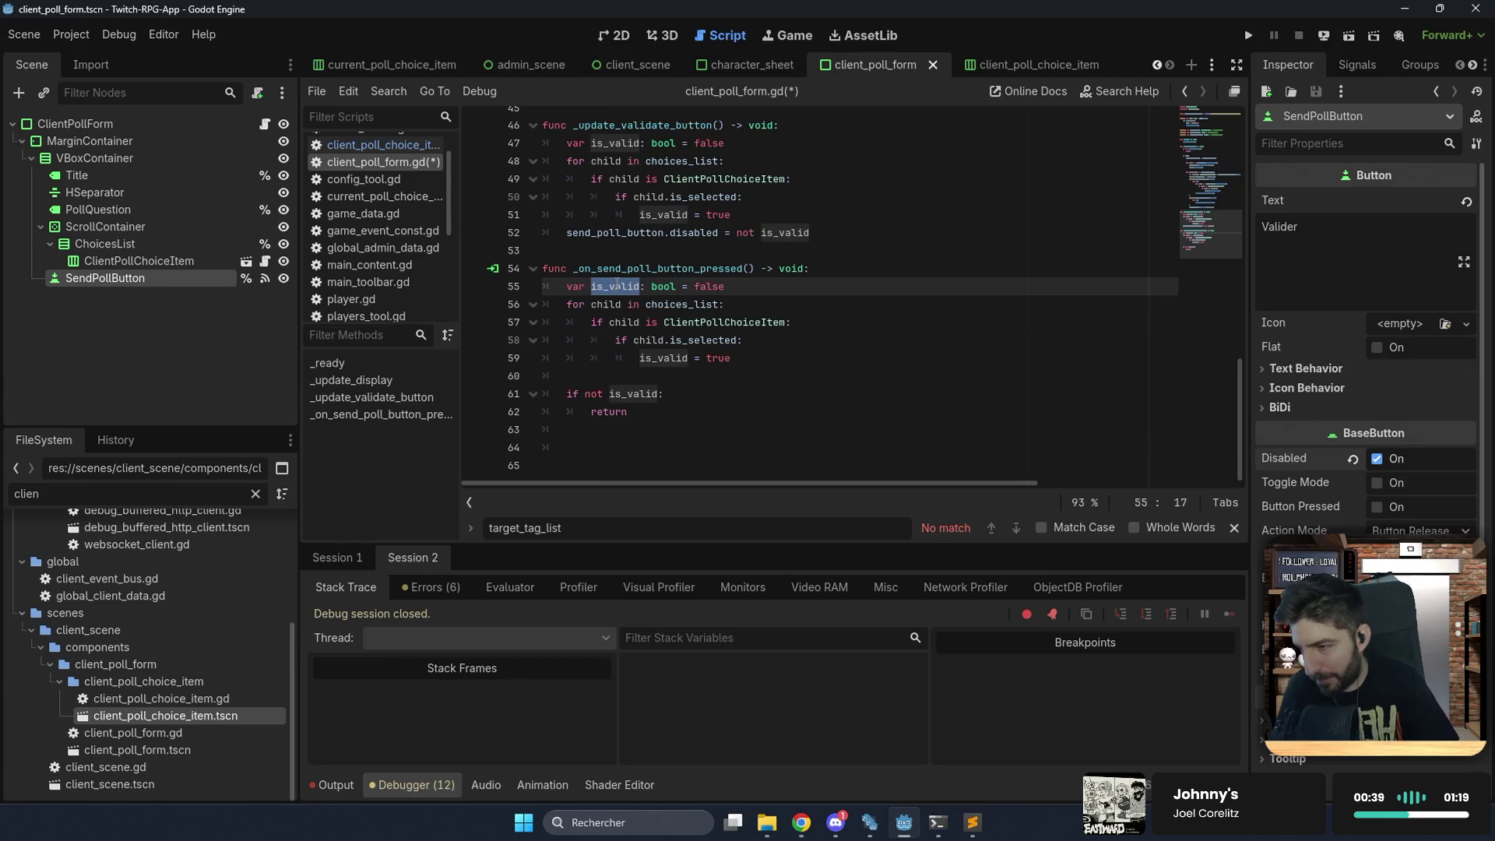
text(current_)
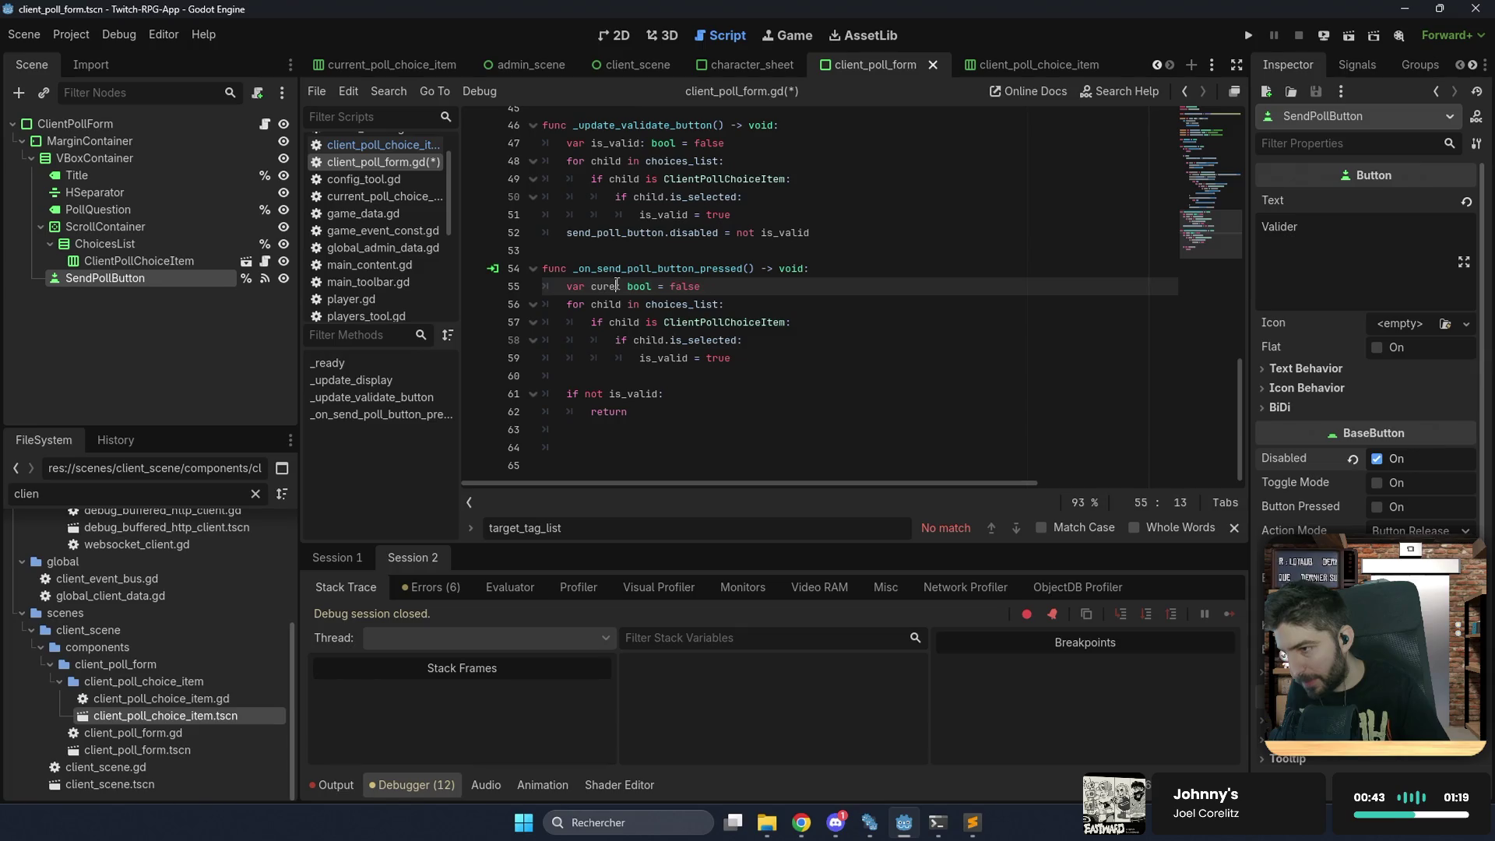
text(choice)
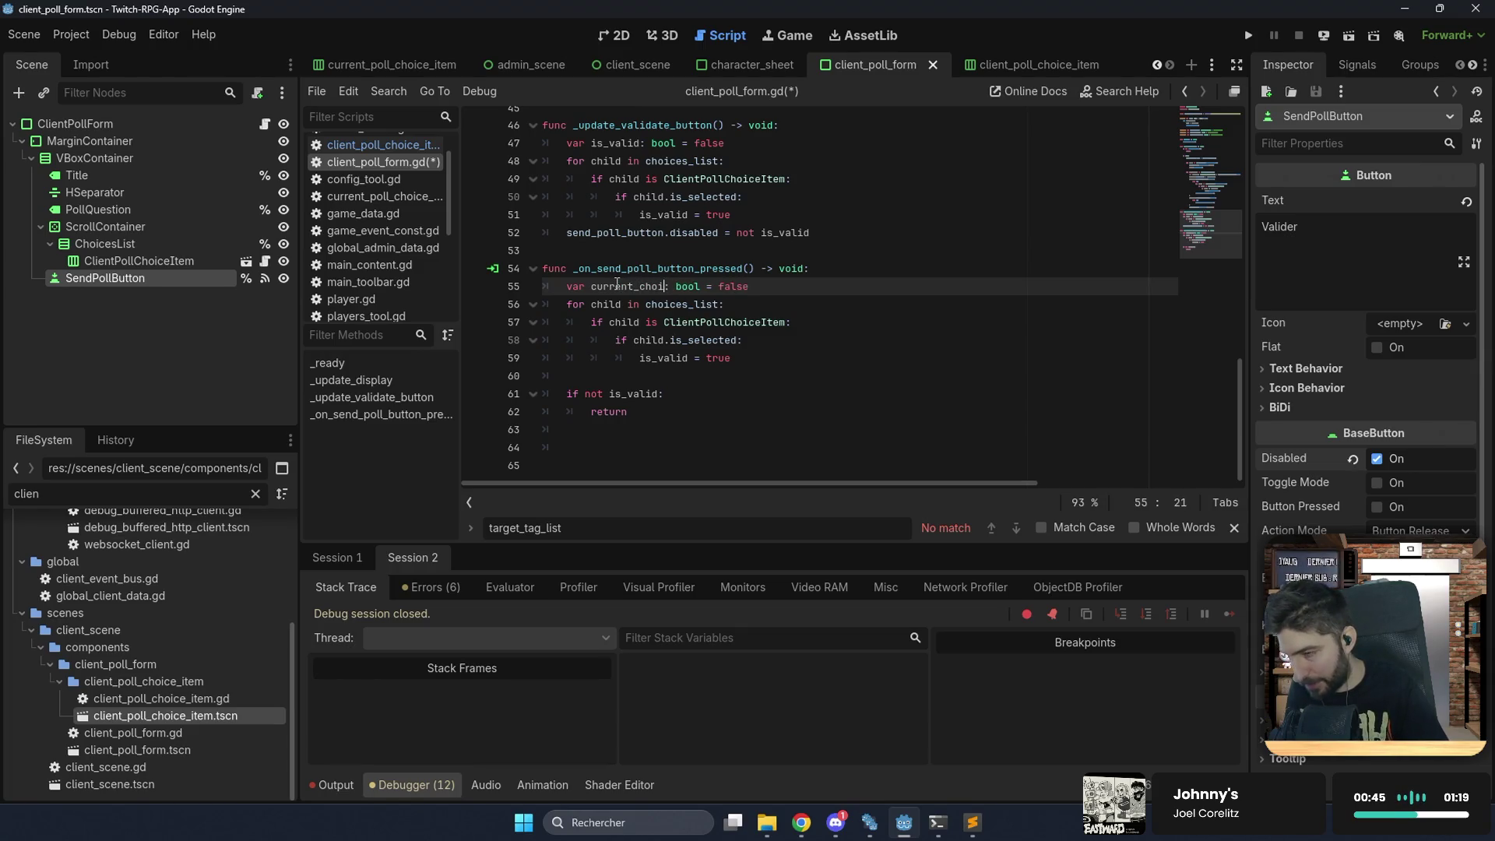
key(ctrl+shift+Right)
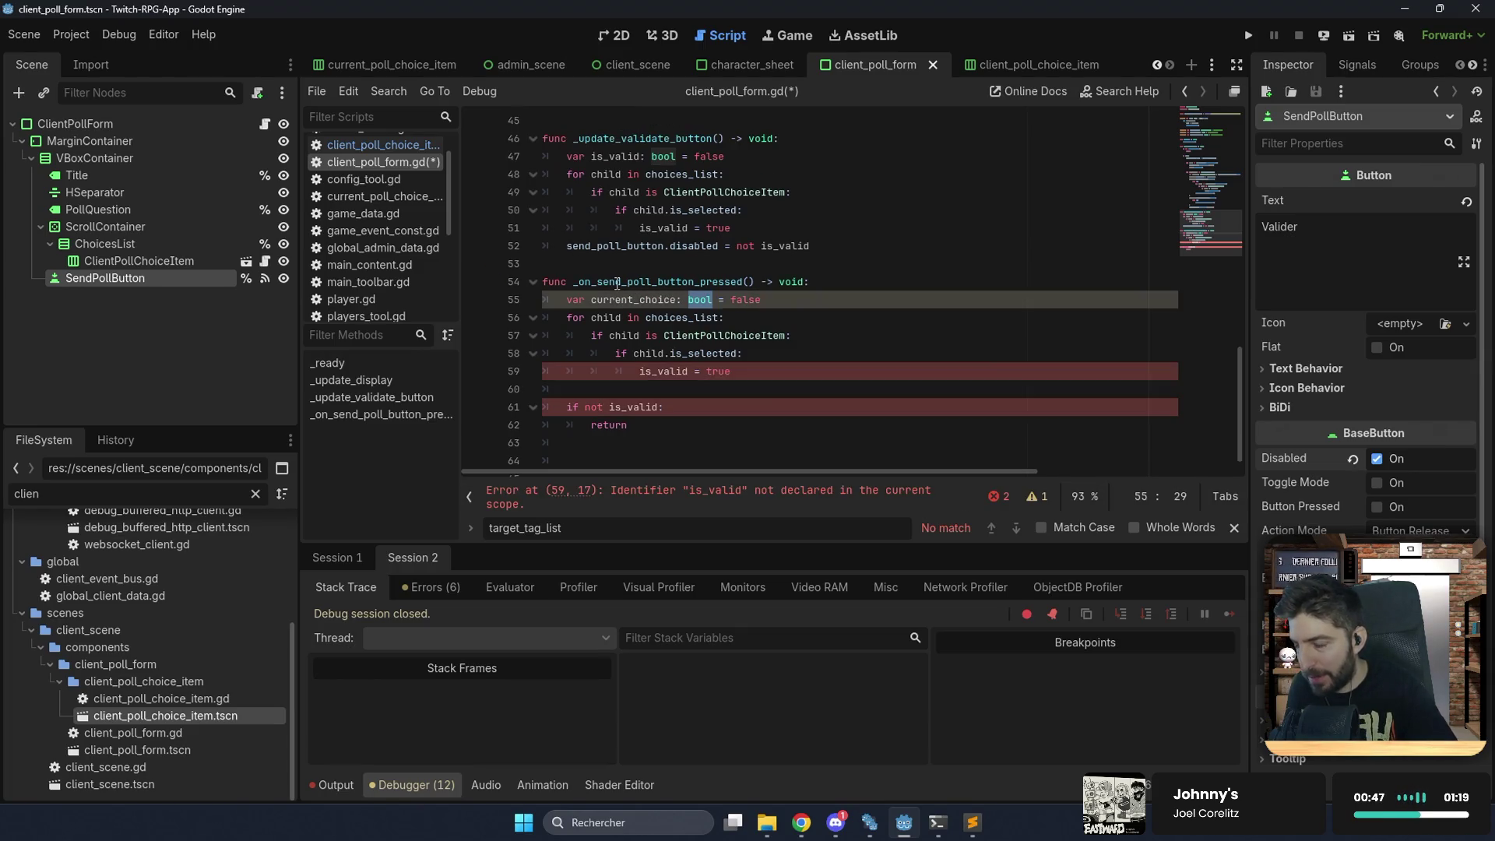
text(PollC)
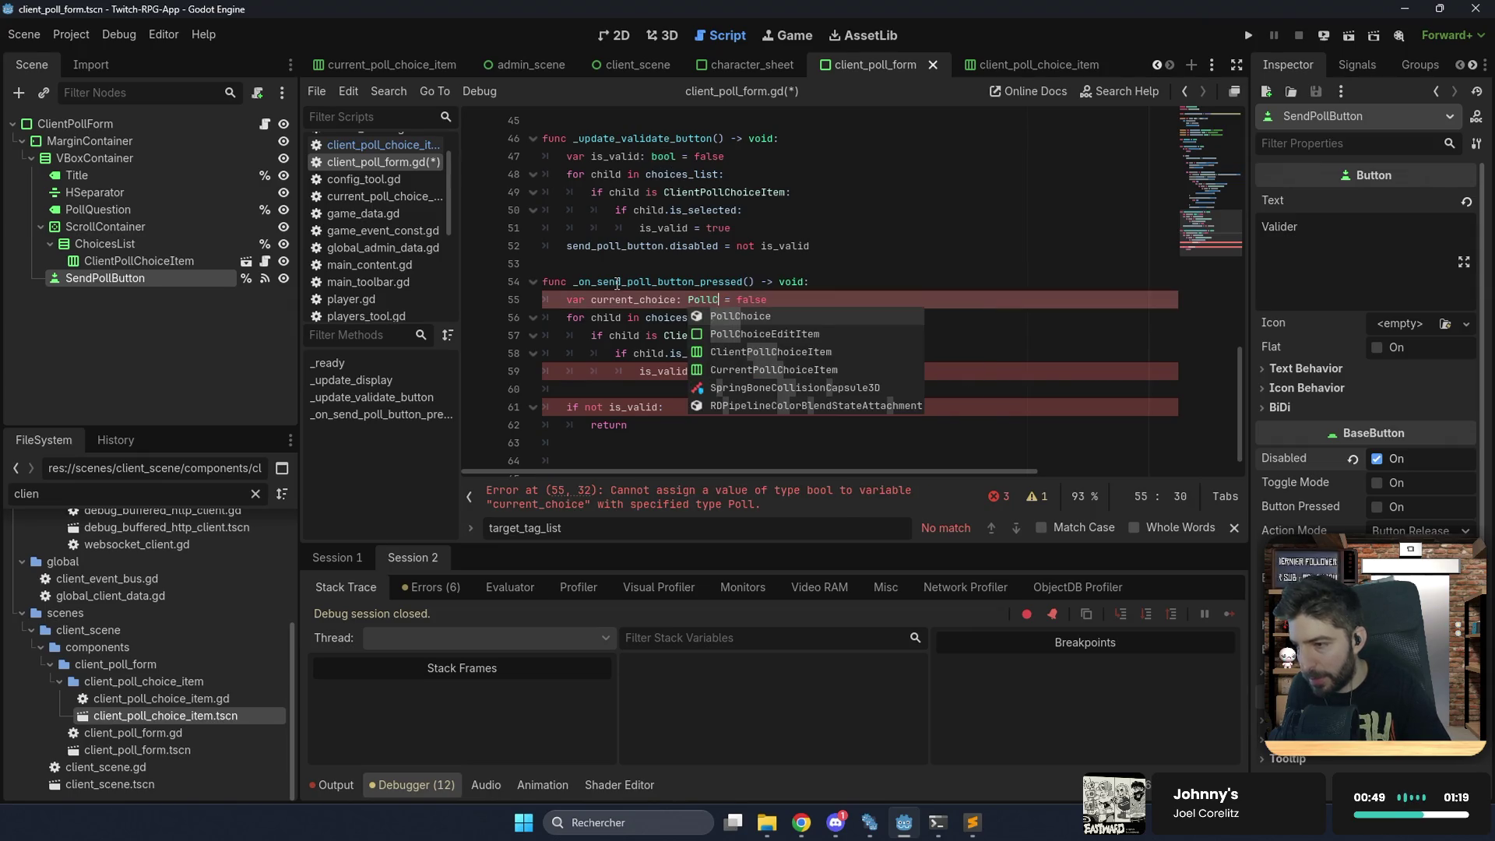
key(Return)
key(Delete)
key(Delete)
key(Delete)
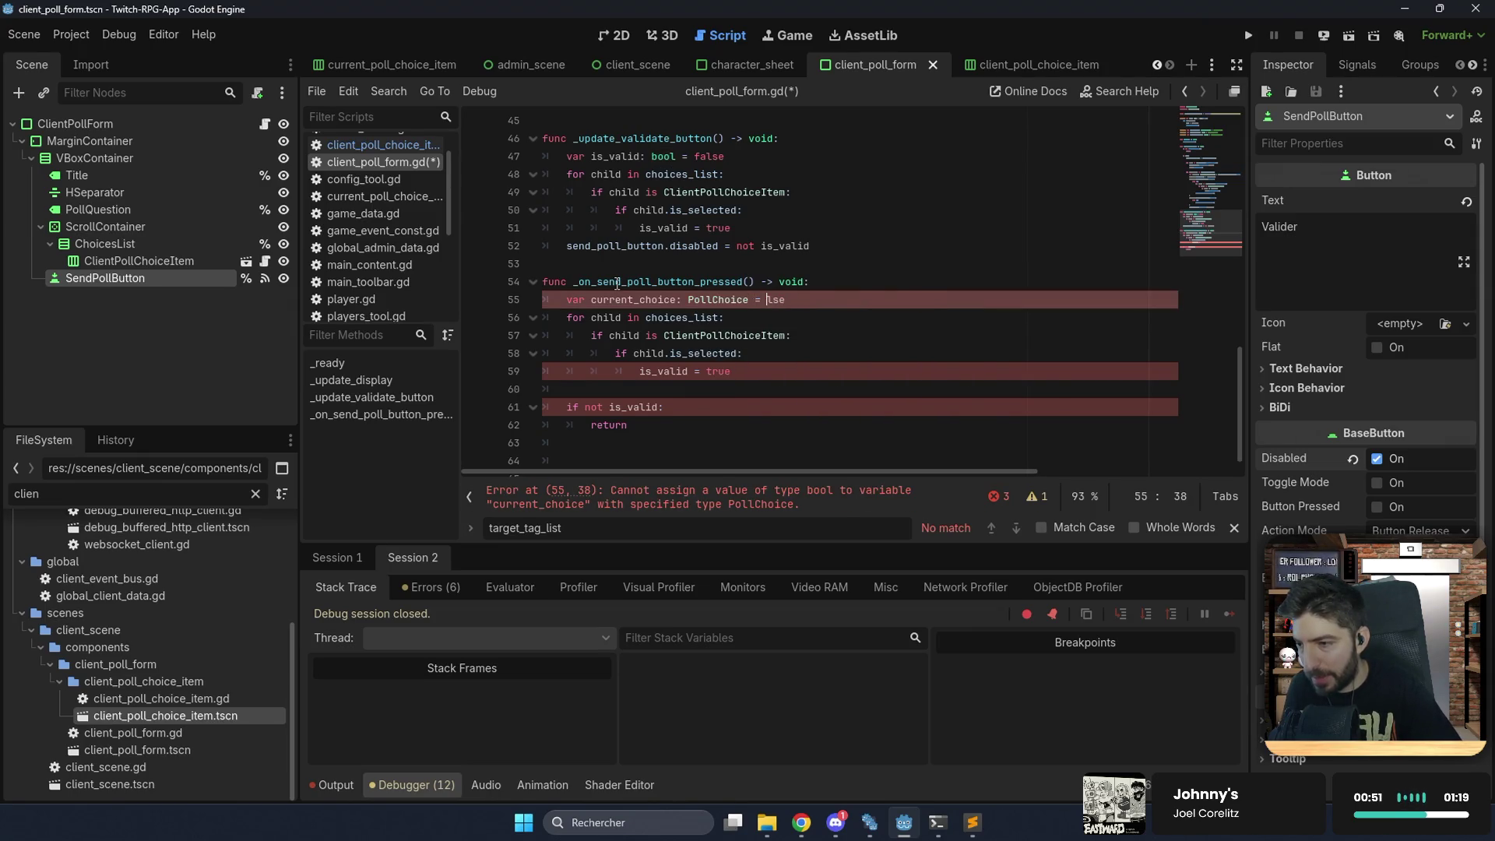
key(Delete)
text(null)
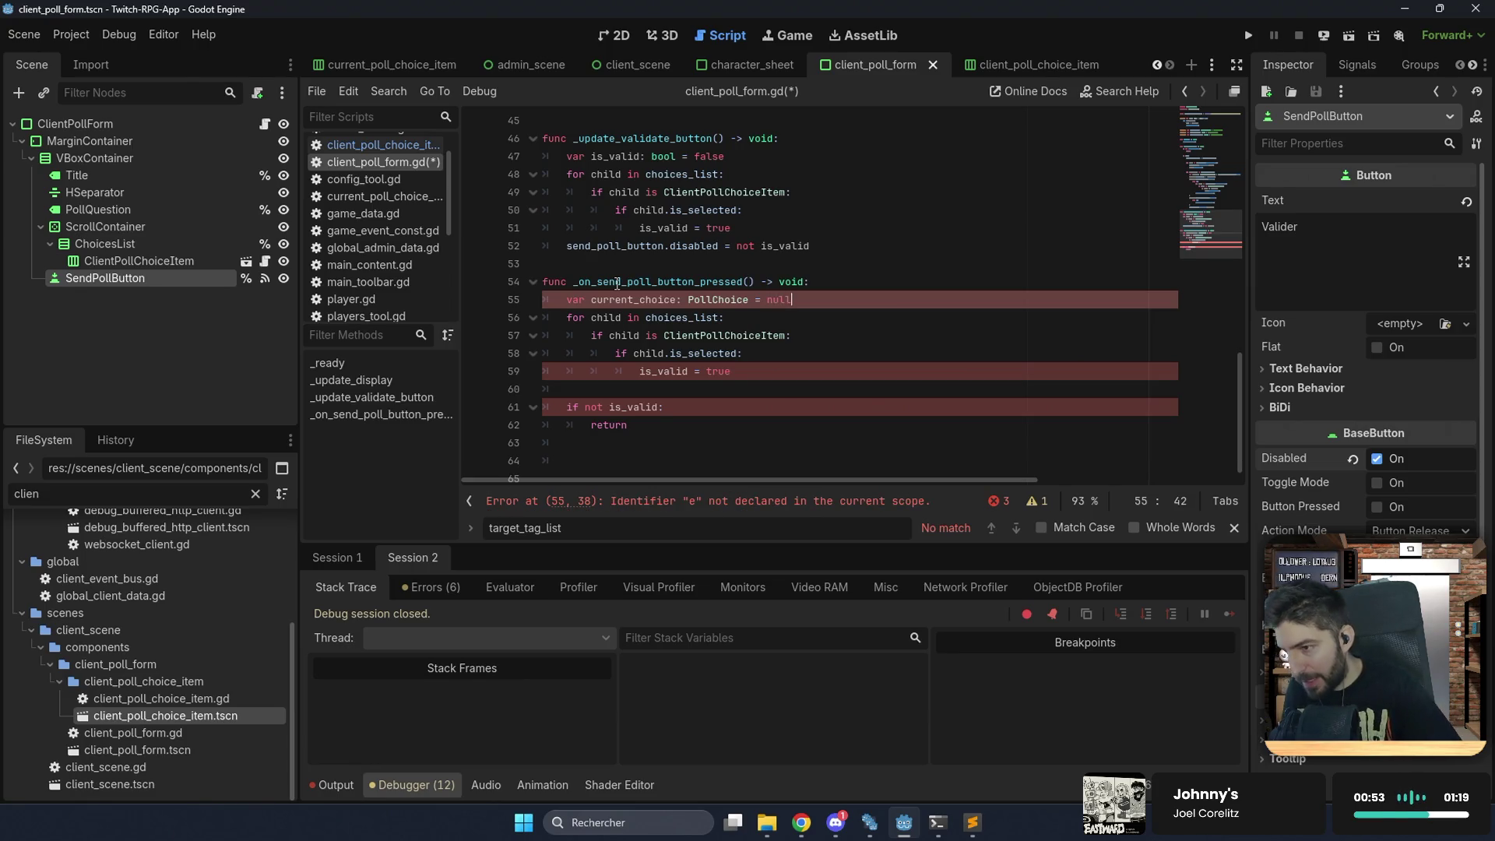
Change line 59 to assign current_choice = child.poll_choice instead of is_valid = true.
double_click(654, 371)
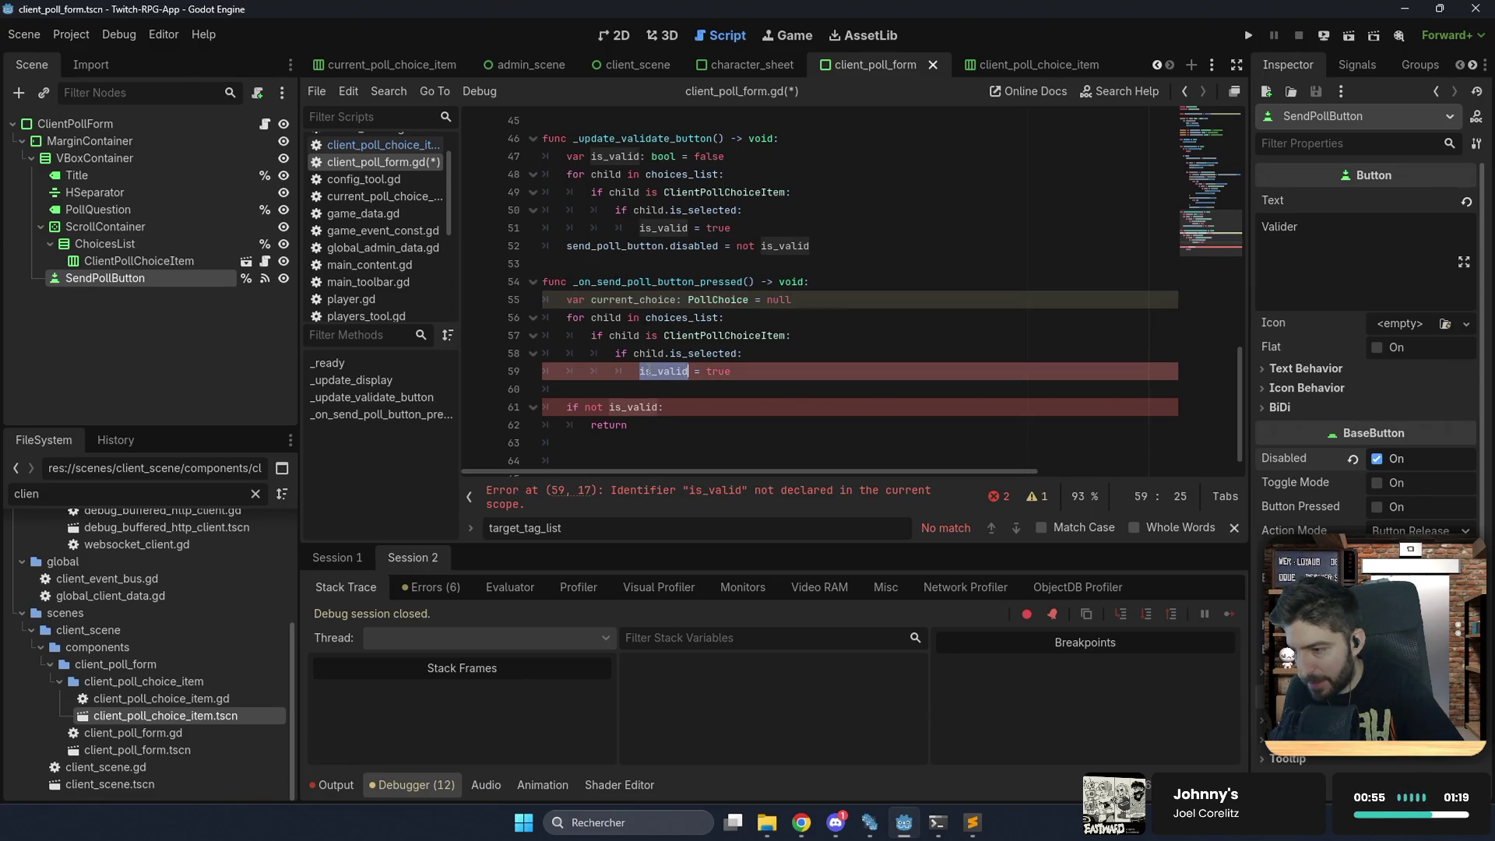
double_click(635, 299)
key(ctrl+c)
double_click(662, 371)
key(ctrl+v)
double_click(756, 371)
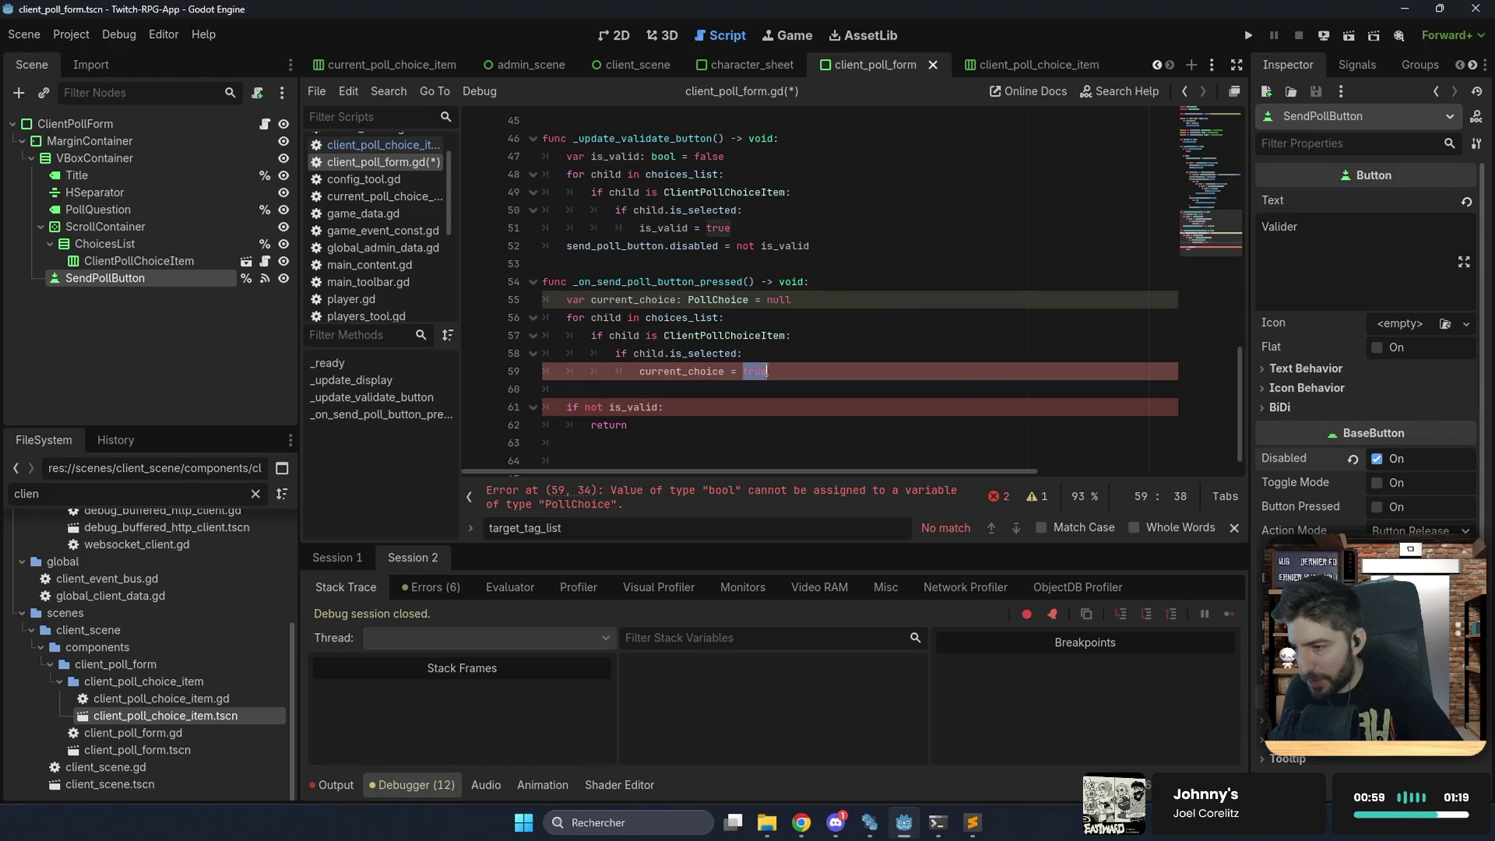
text(child.poll_choice)
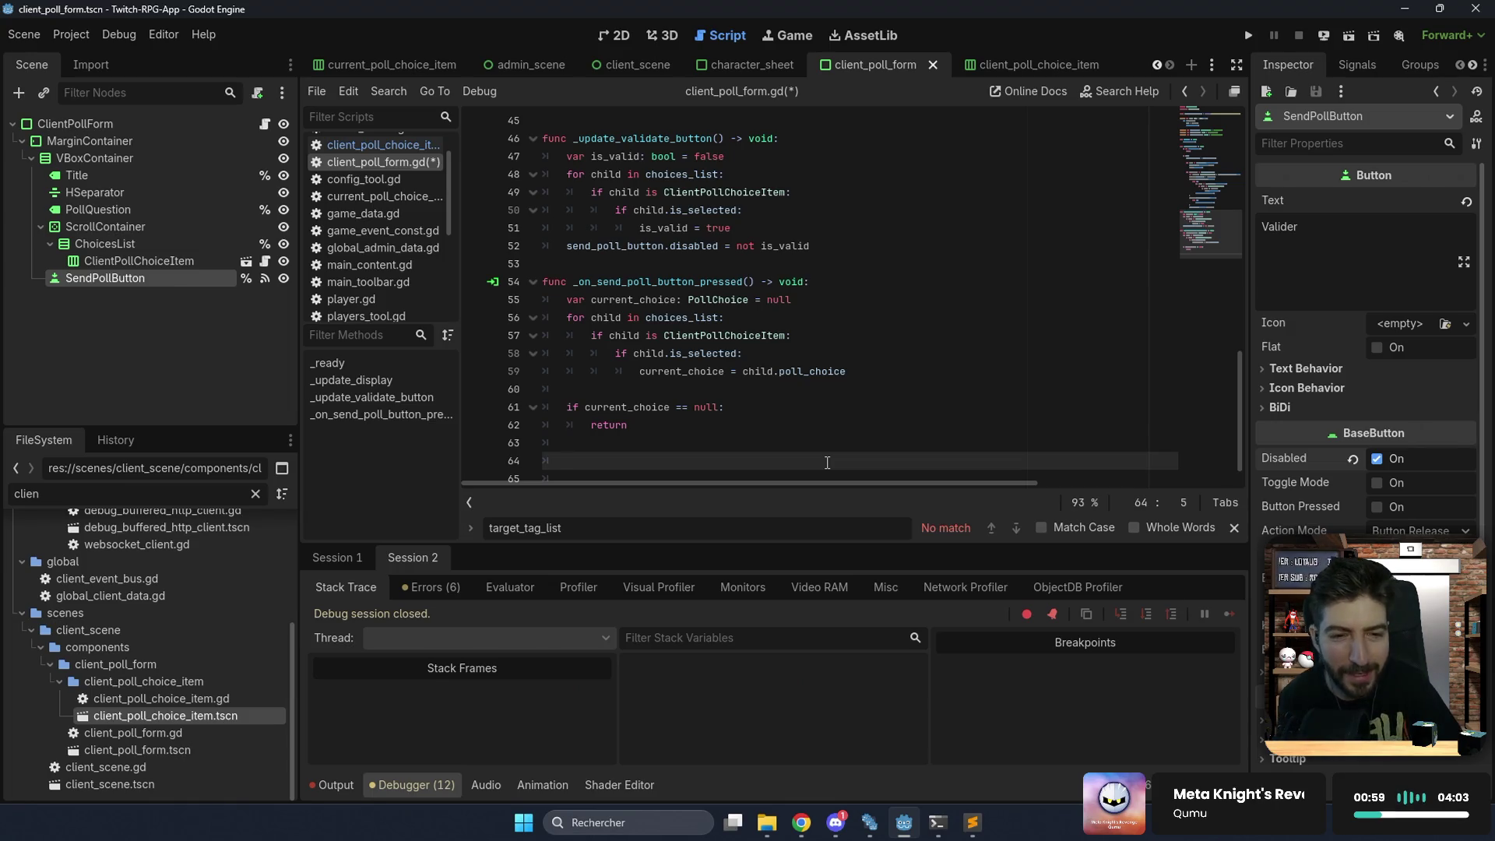
Bring the web browser to the front.
click(799, 821)
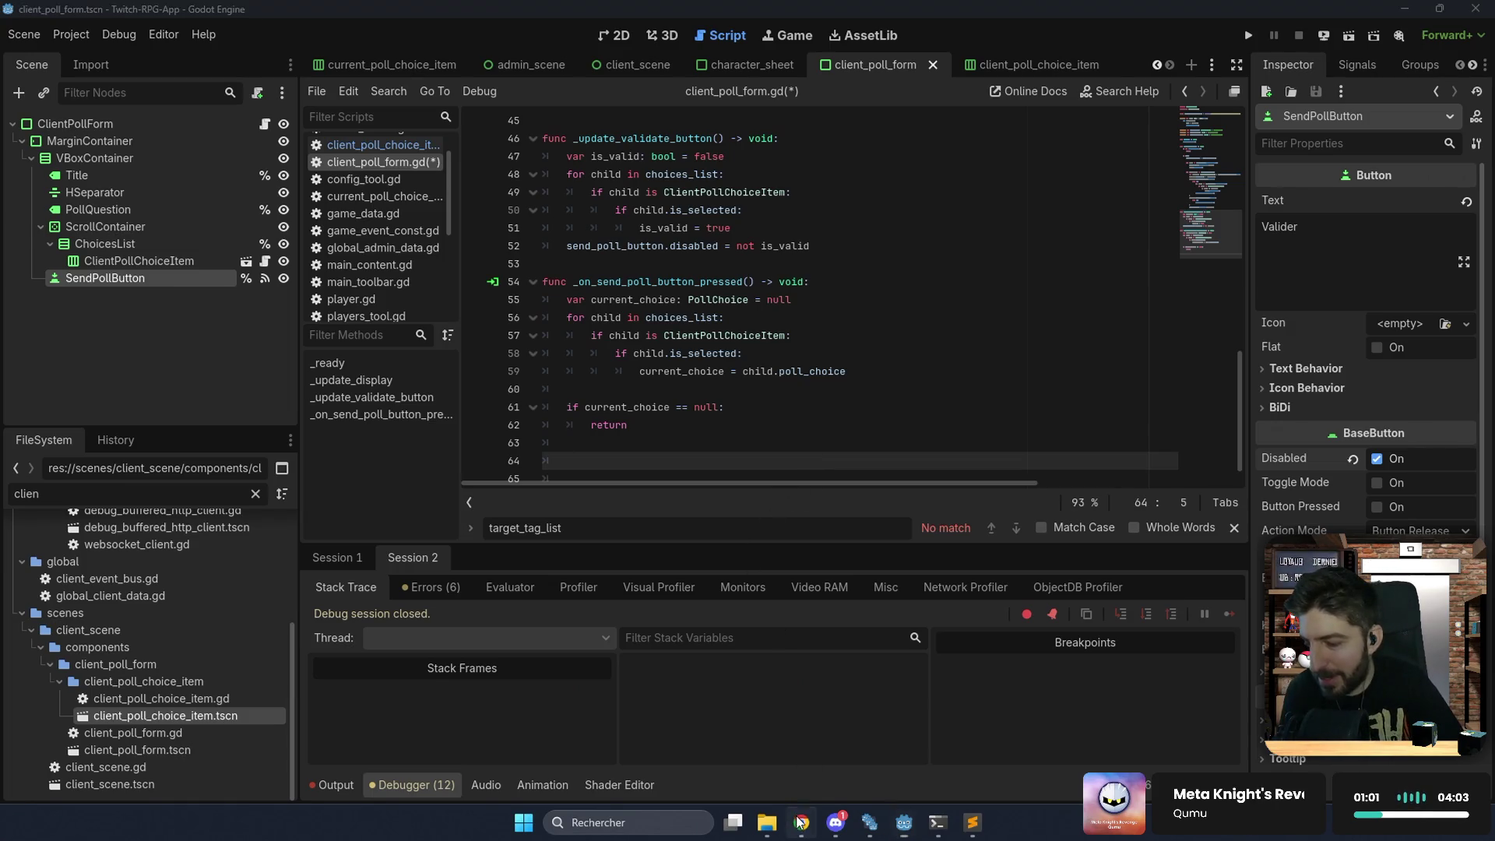
Load the TCC site tcc.too-pixel.com in a new browser tab.
key(ctrl+t)
text(tvc)
key(BackSpace)
key(BackSpace)
text(cc)
key(Return)
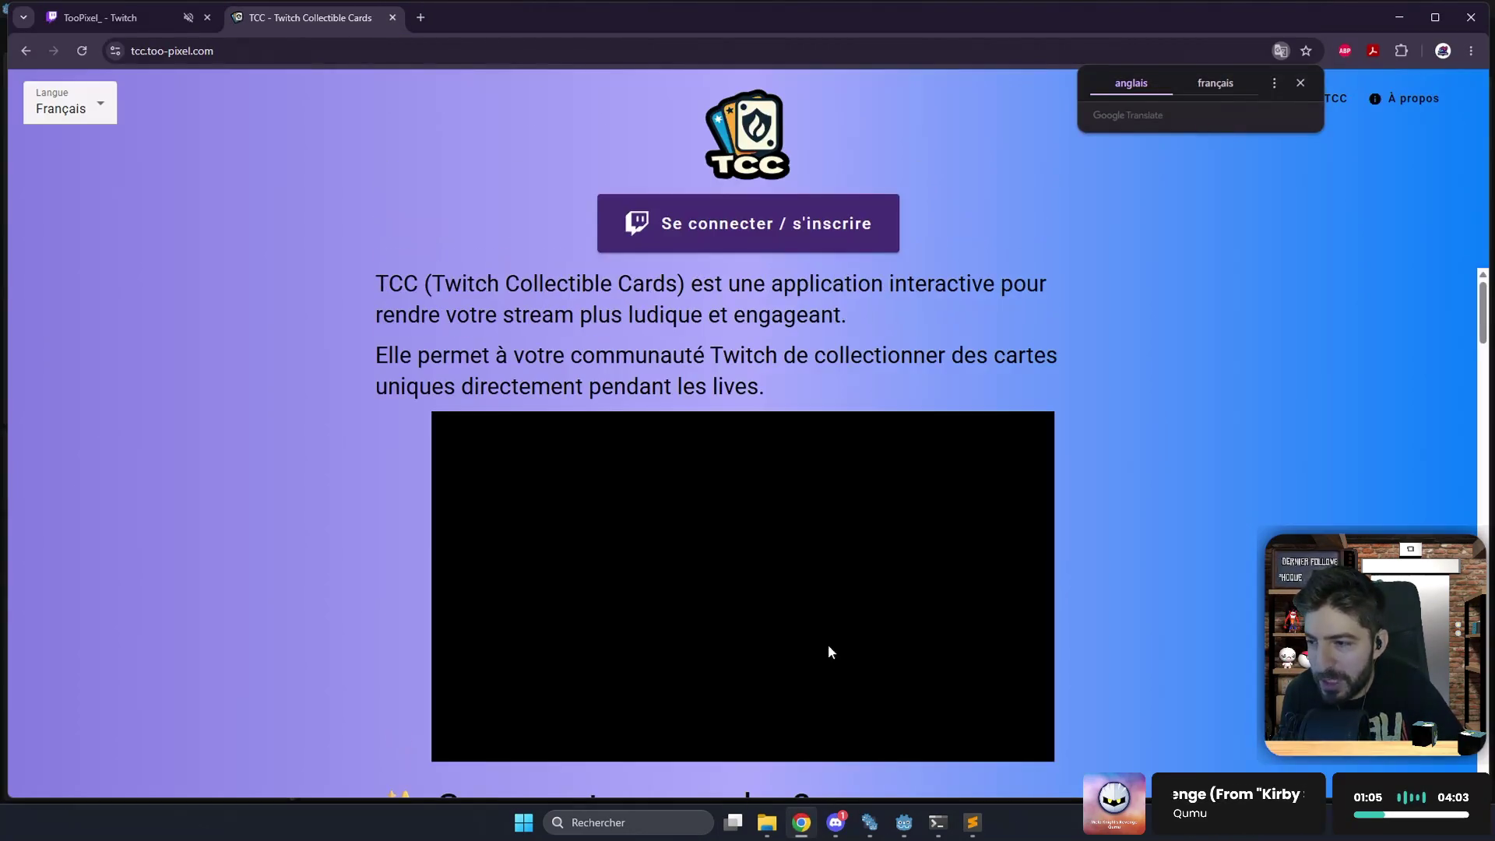
Sign in to TCC as a streamer and open the creator cards album.
click(766, 220)
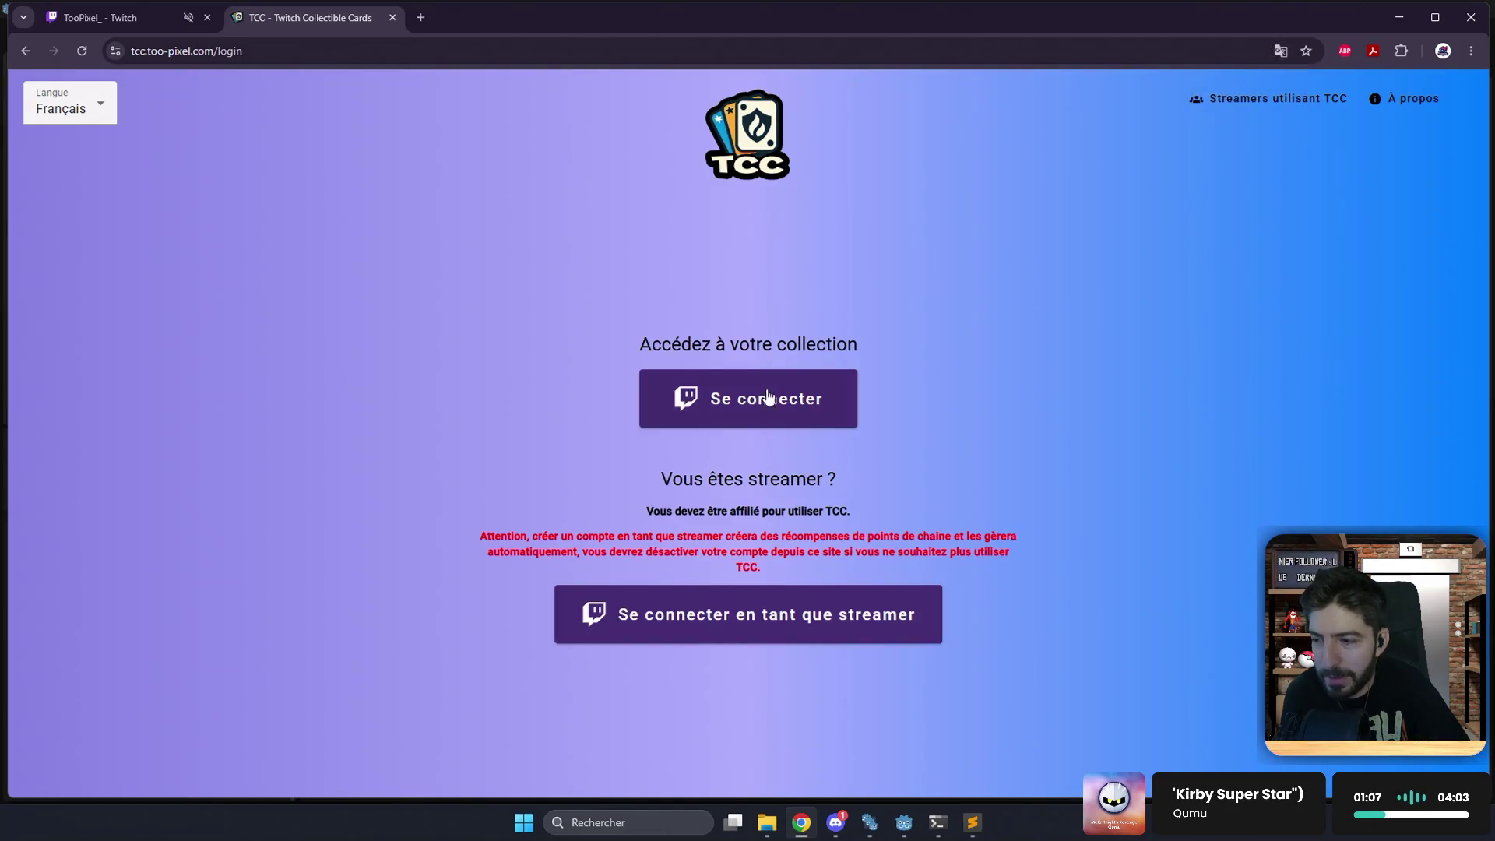
click(775, 616)
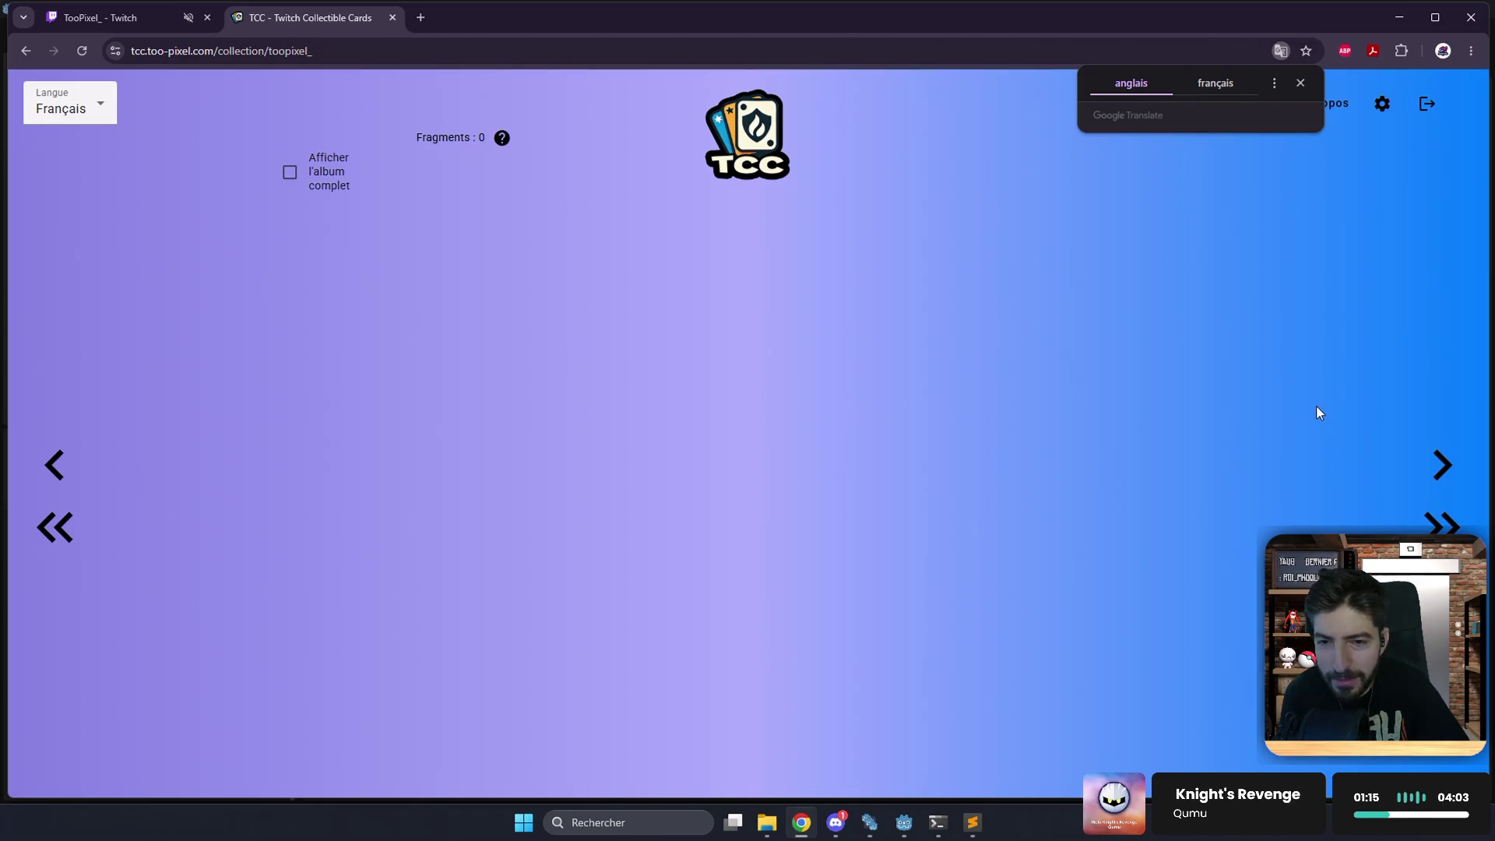
click(1371, 241)
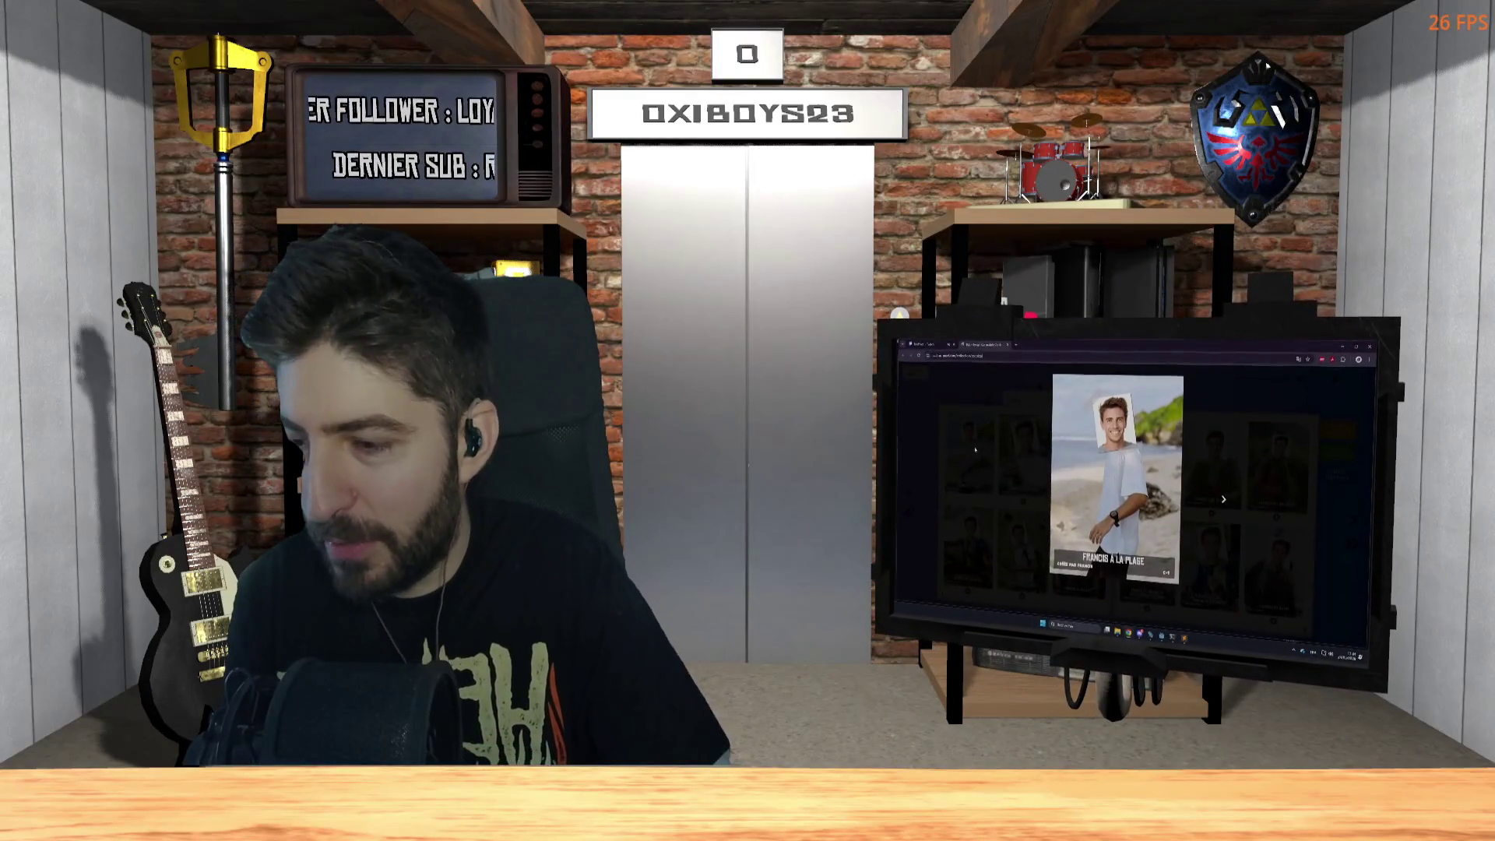
Enlarge and close the bike-riding, poker and hiking cards on the monitor one by one.
click(1062, 475)
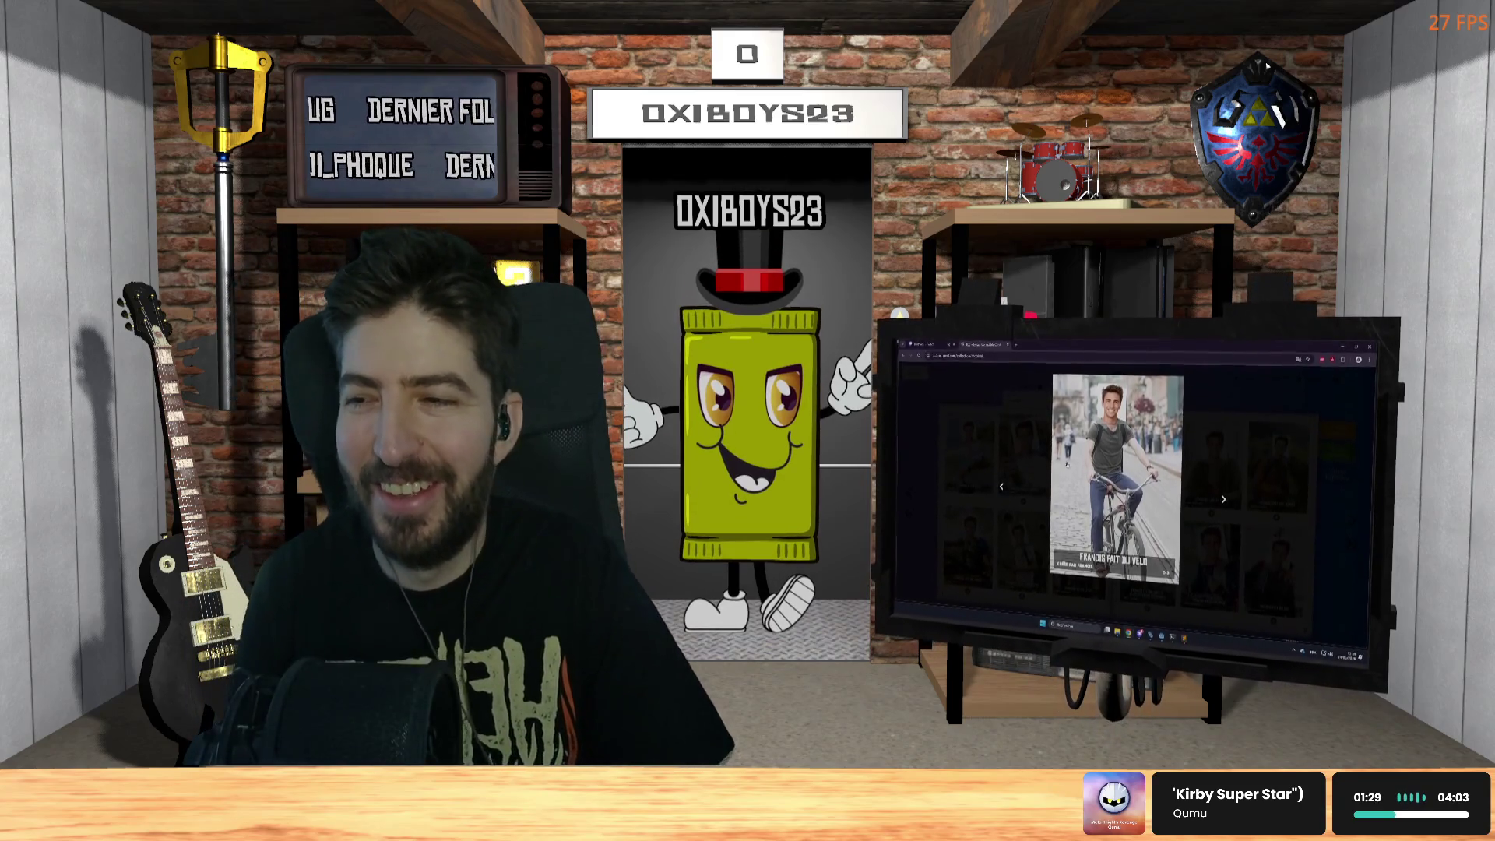
click(1030, 457)
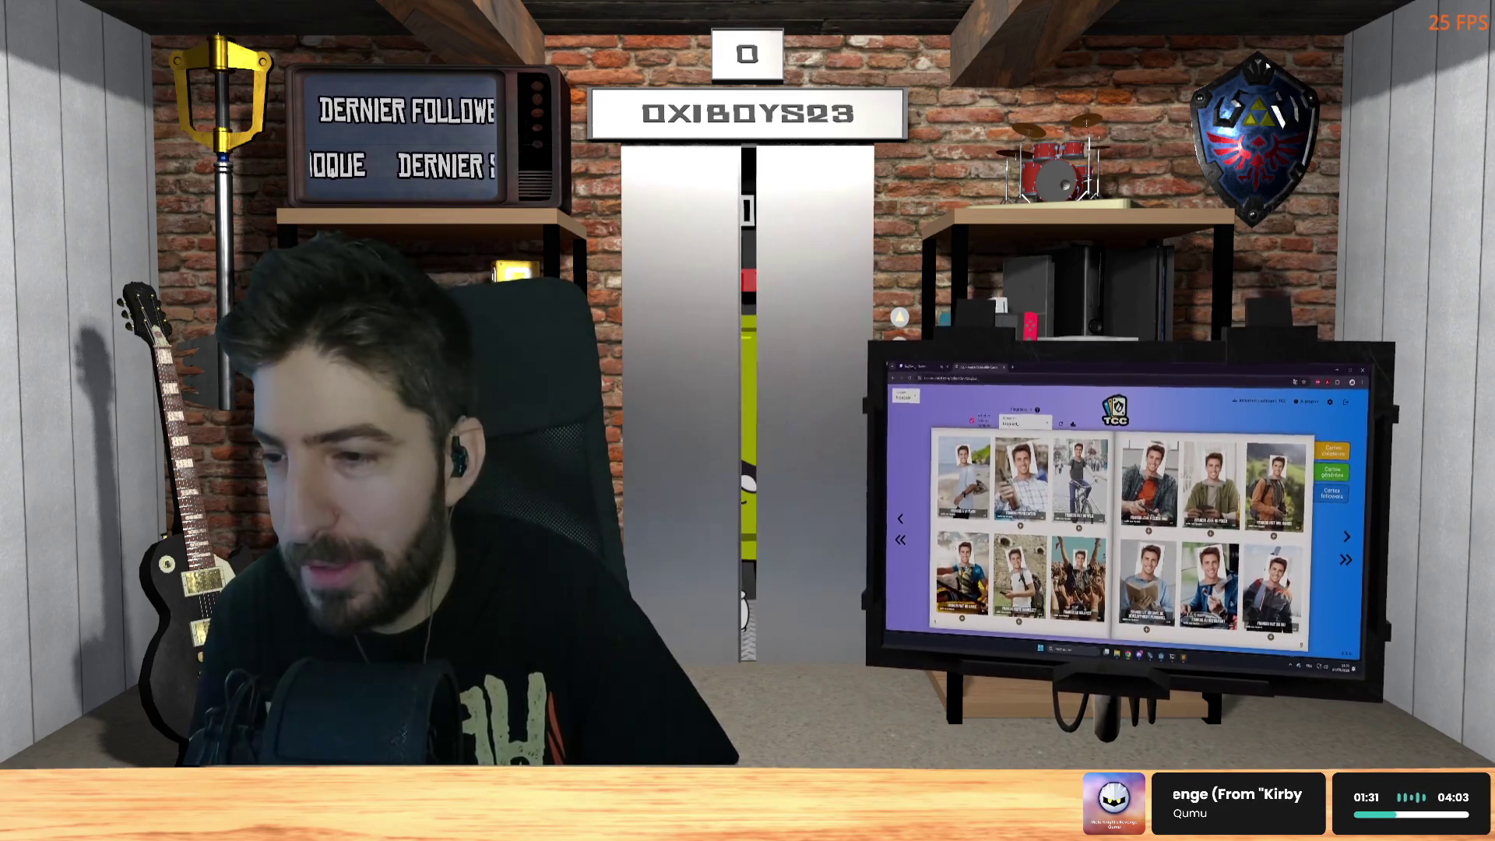
click(1210, 461)
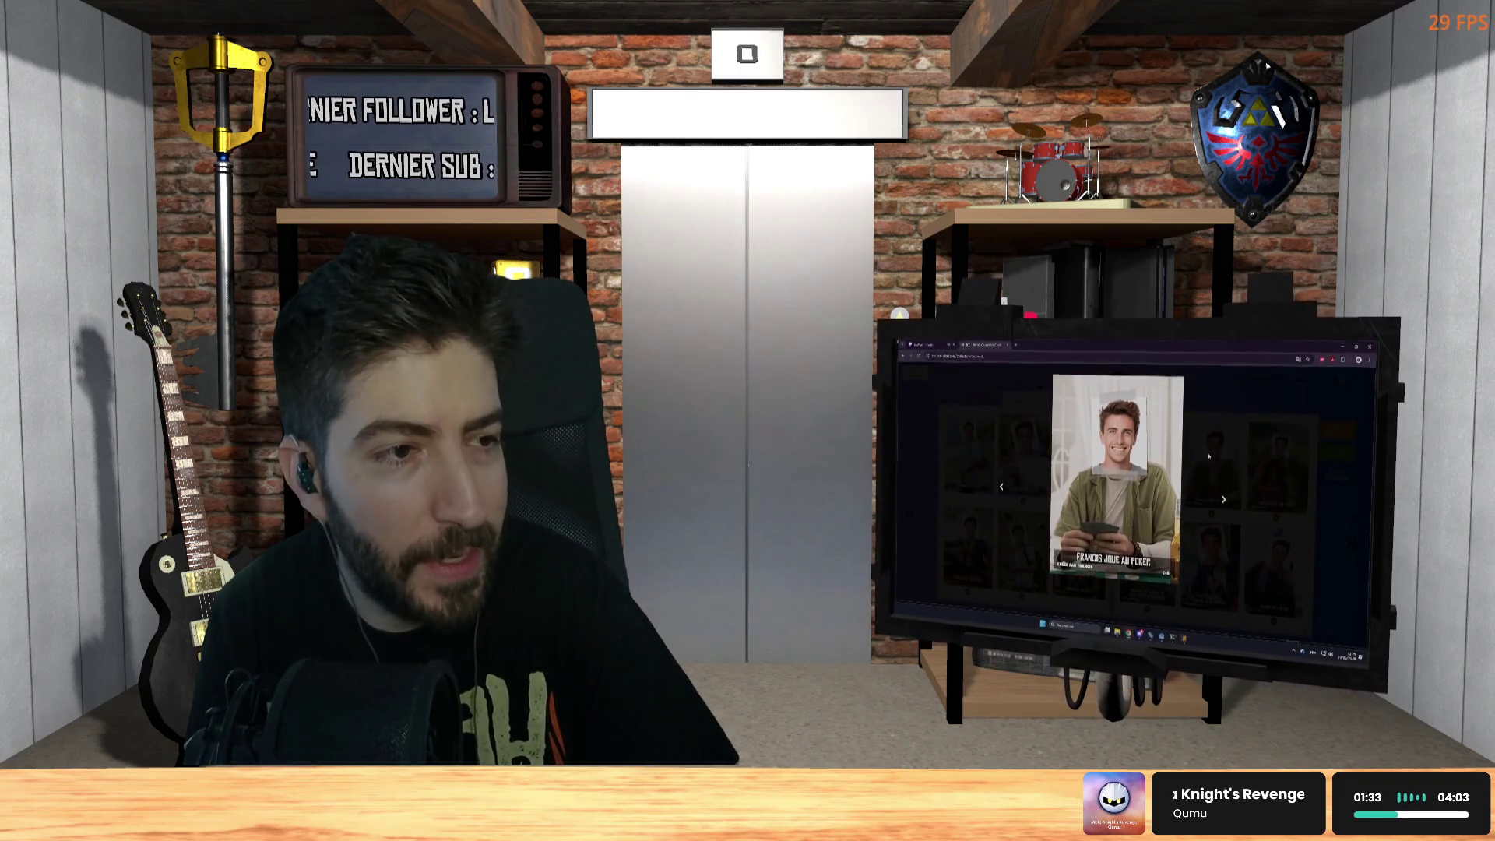
click(1210, 462)
click(1263, 486)
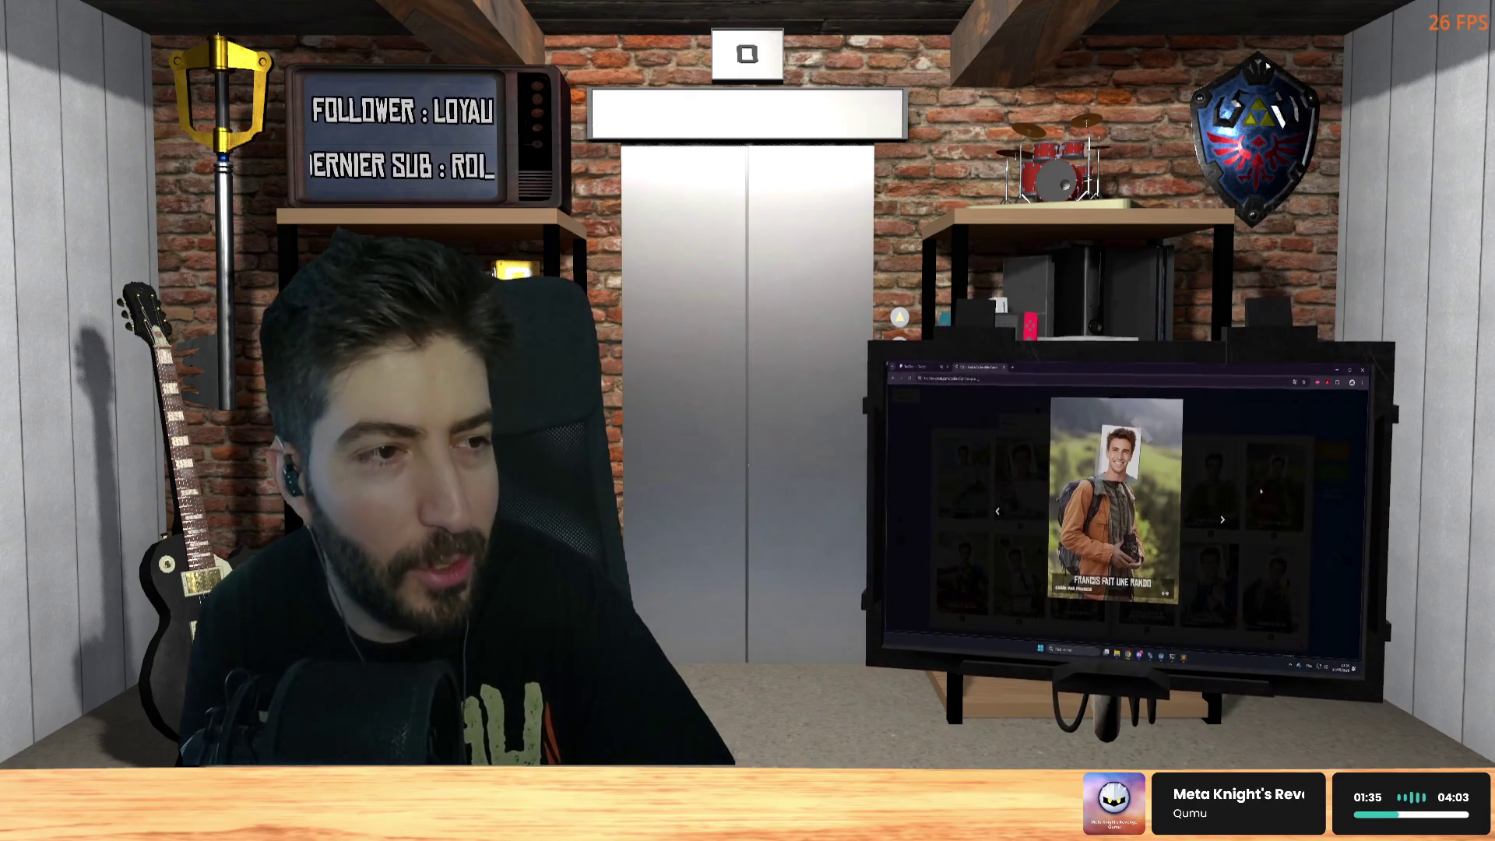
click(1297, 464)
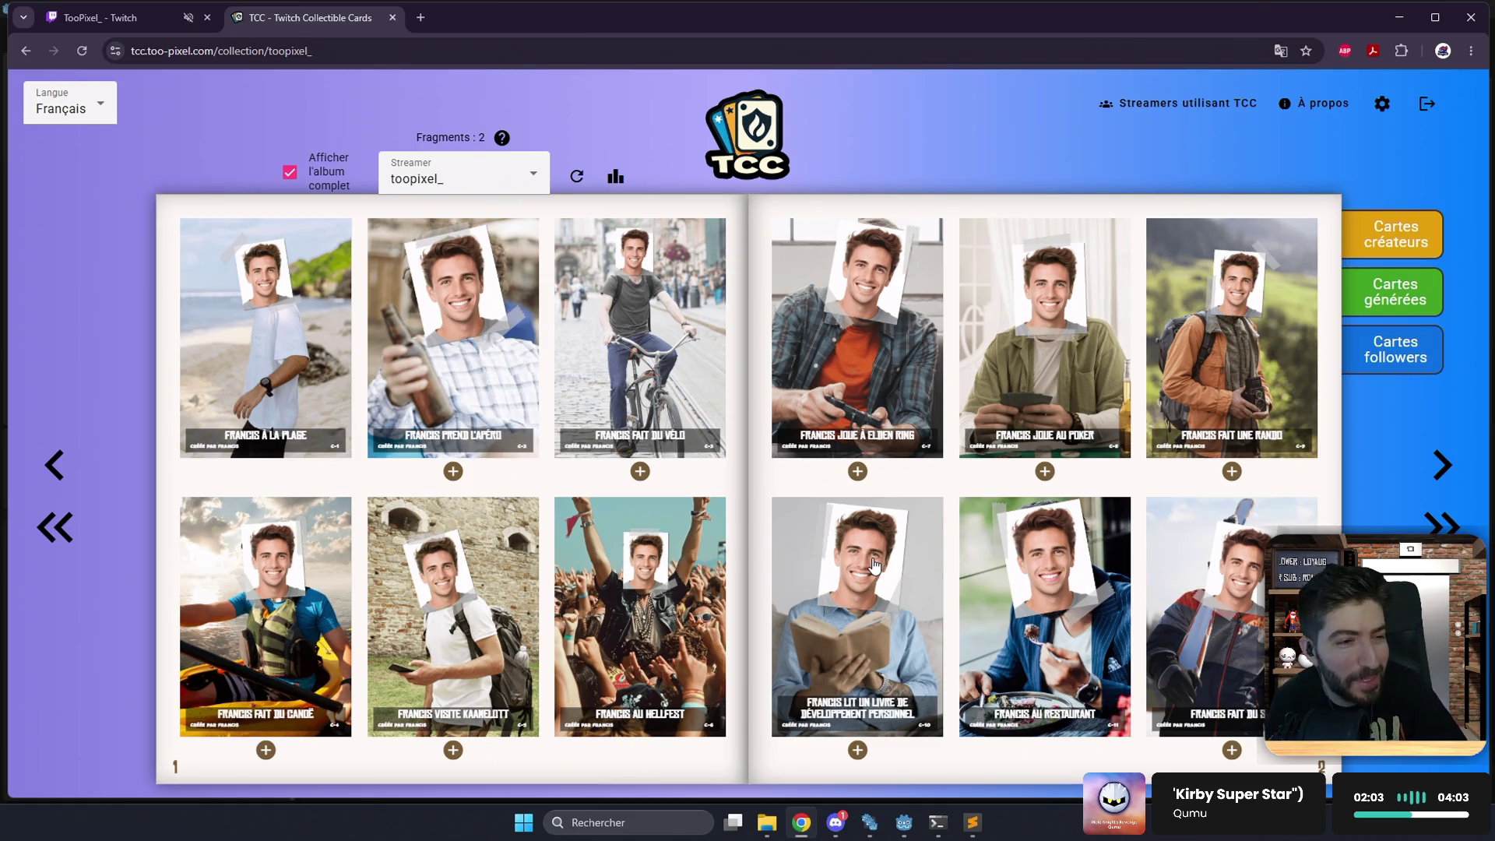
View the Francis au Hellfest card enlarged, close it, and switch back to Godot.
click(645, 609)
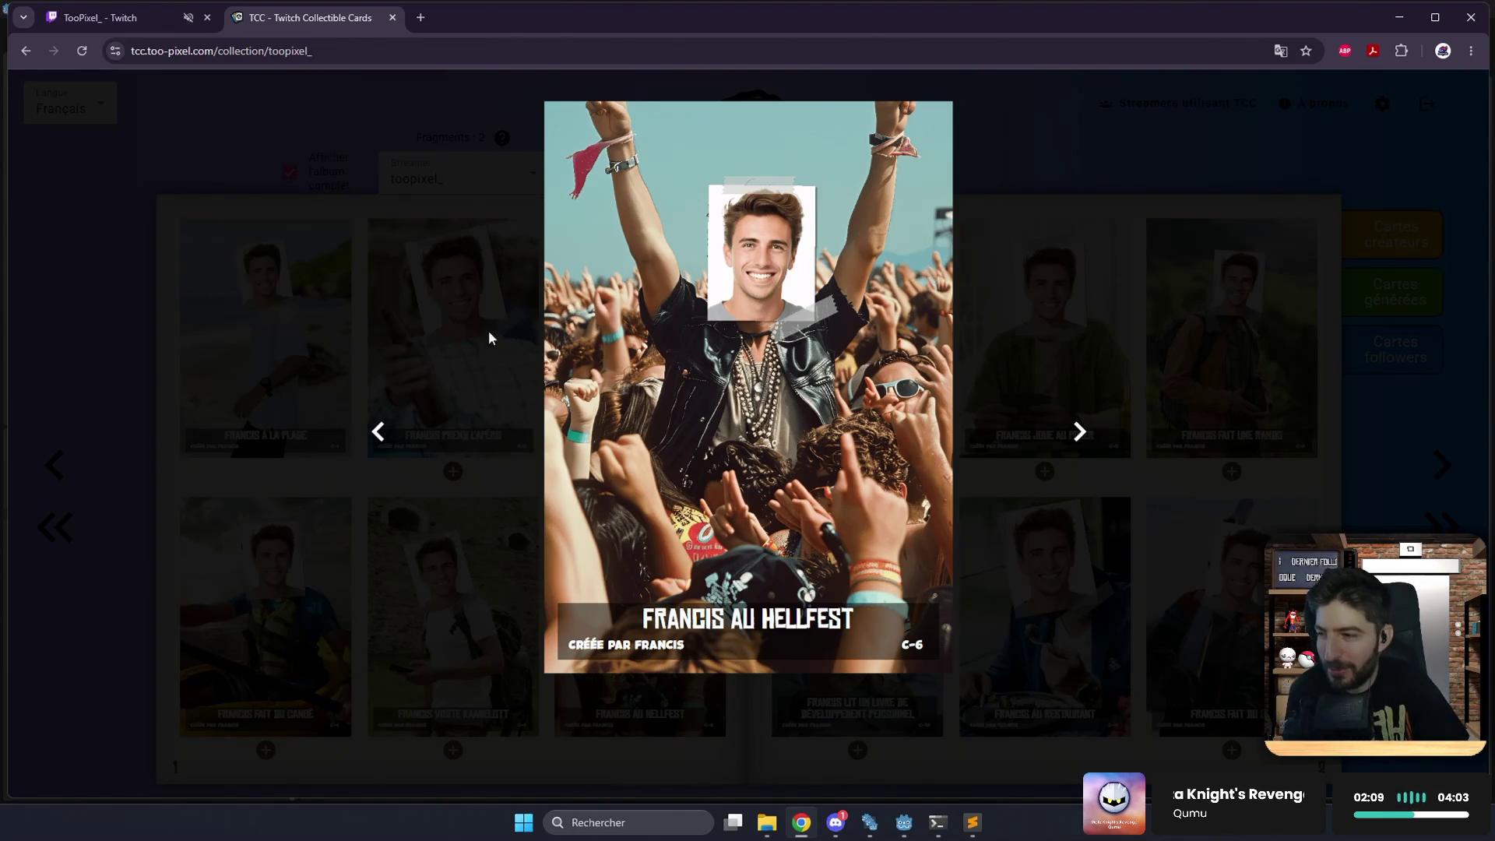
click(202, 337)
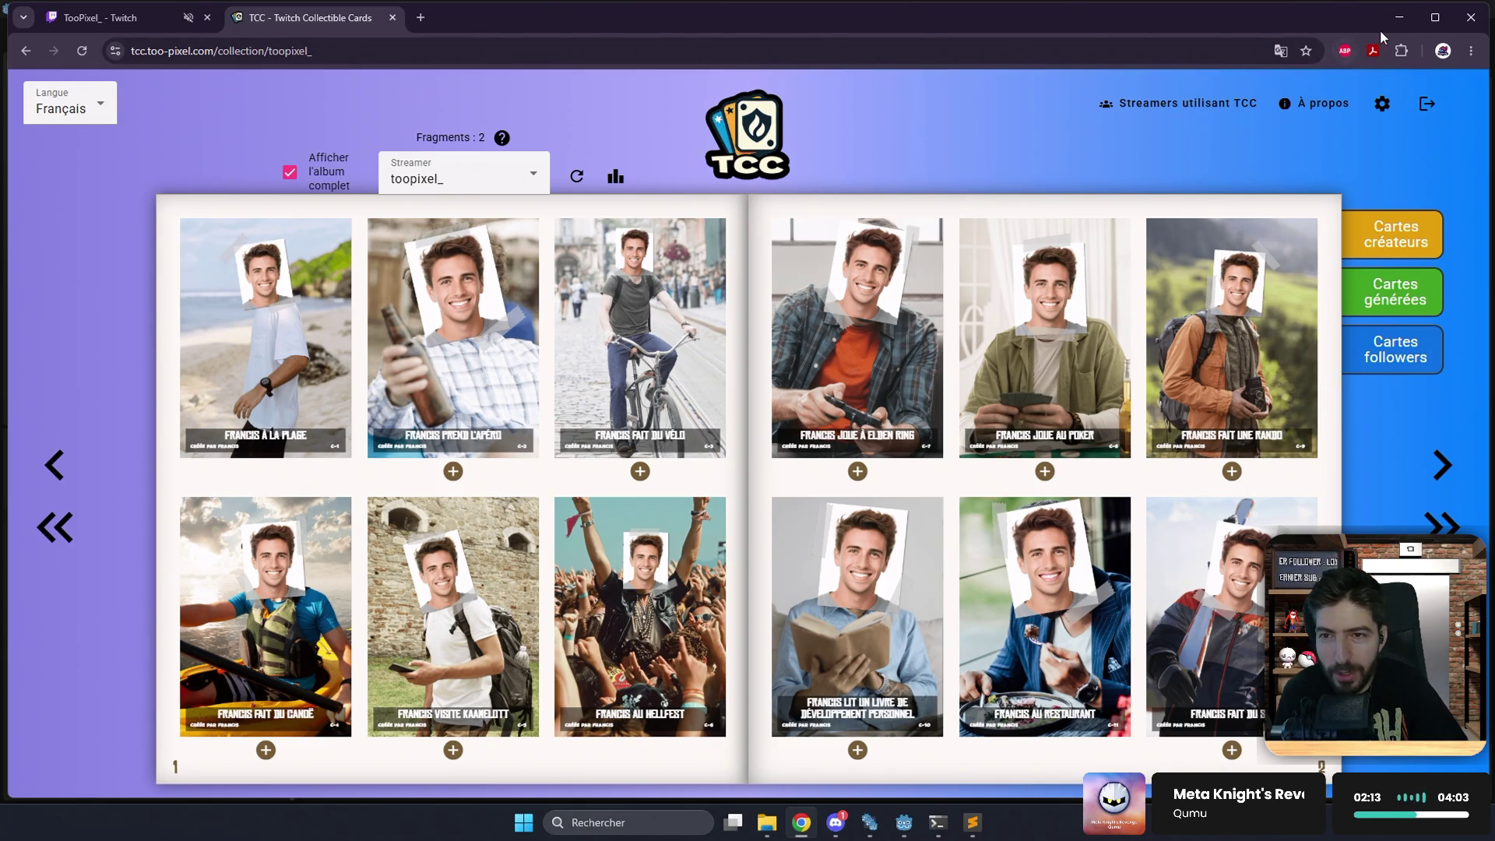
key(alt+Tab)
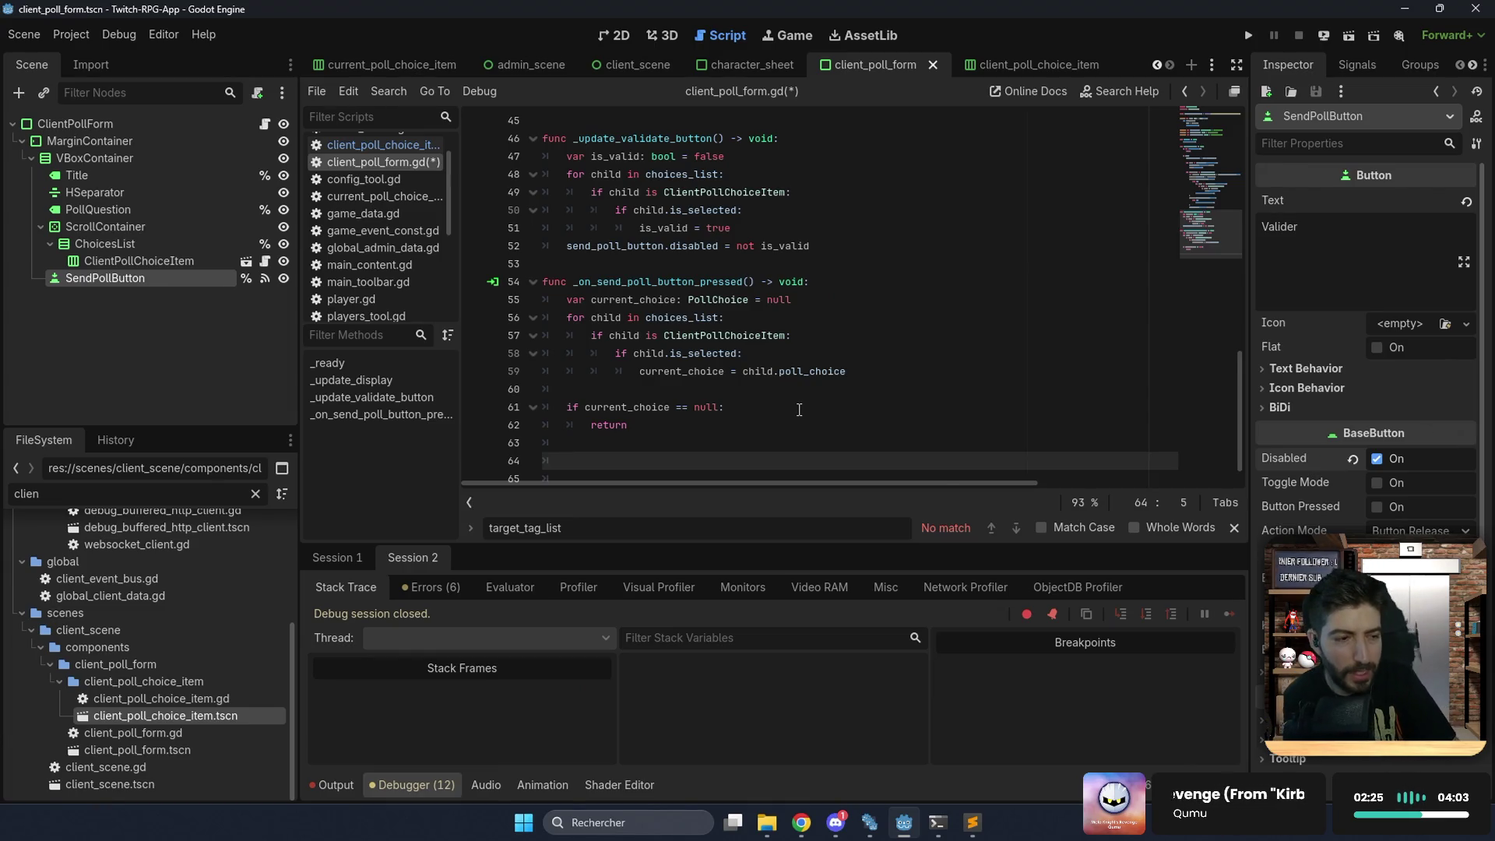
Start a RemoteGameServer.client_to_admin call taking an RGS_Game_Message argument.
scroll(801, 410, down, 1)
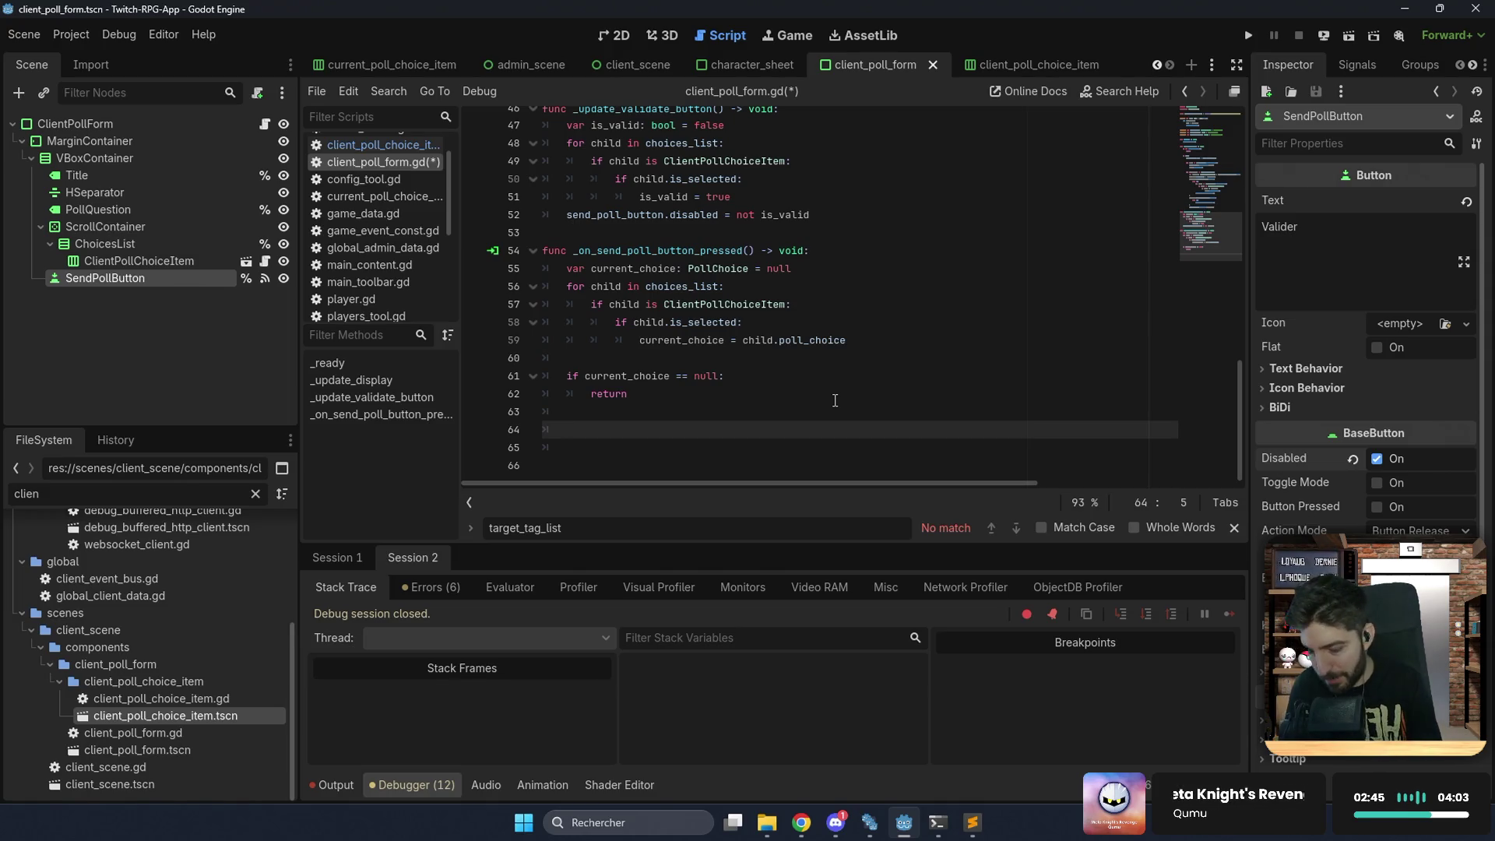
text(Re)
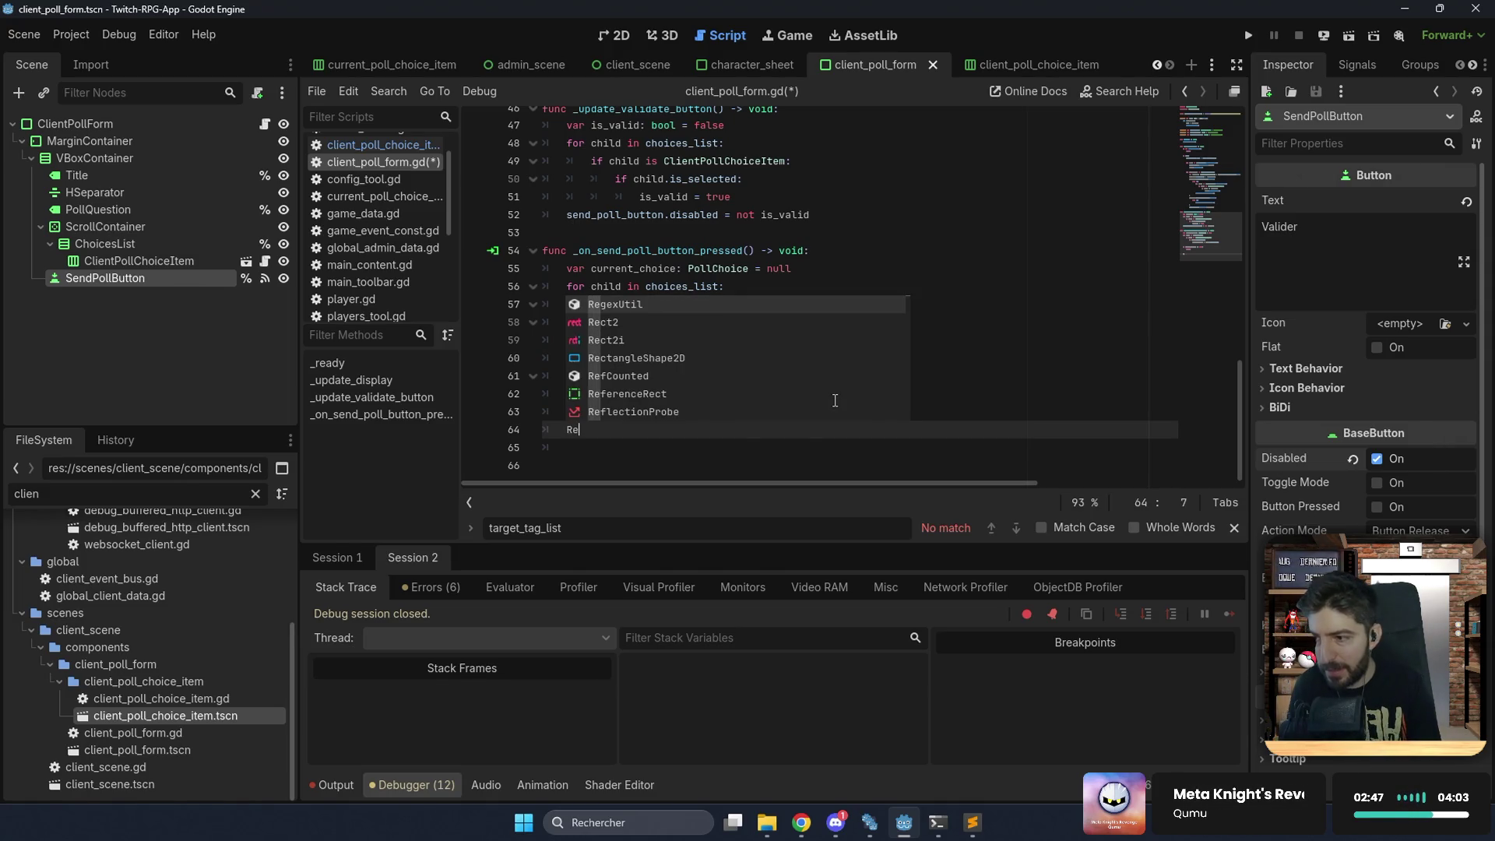
text(mote)
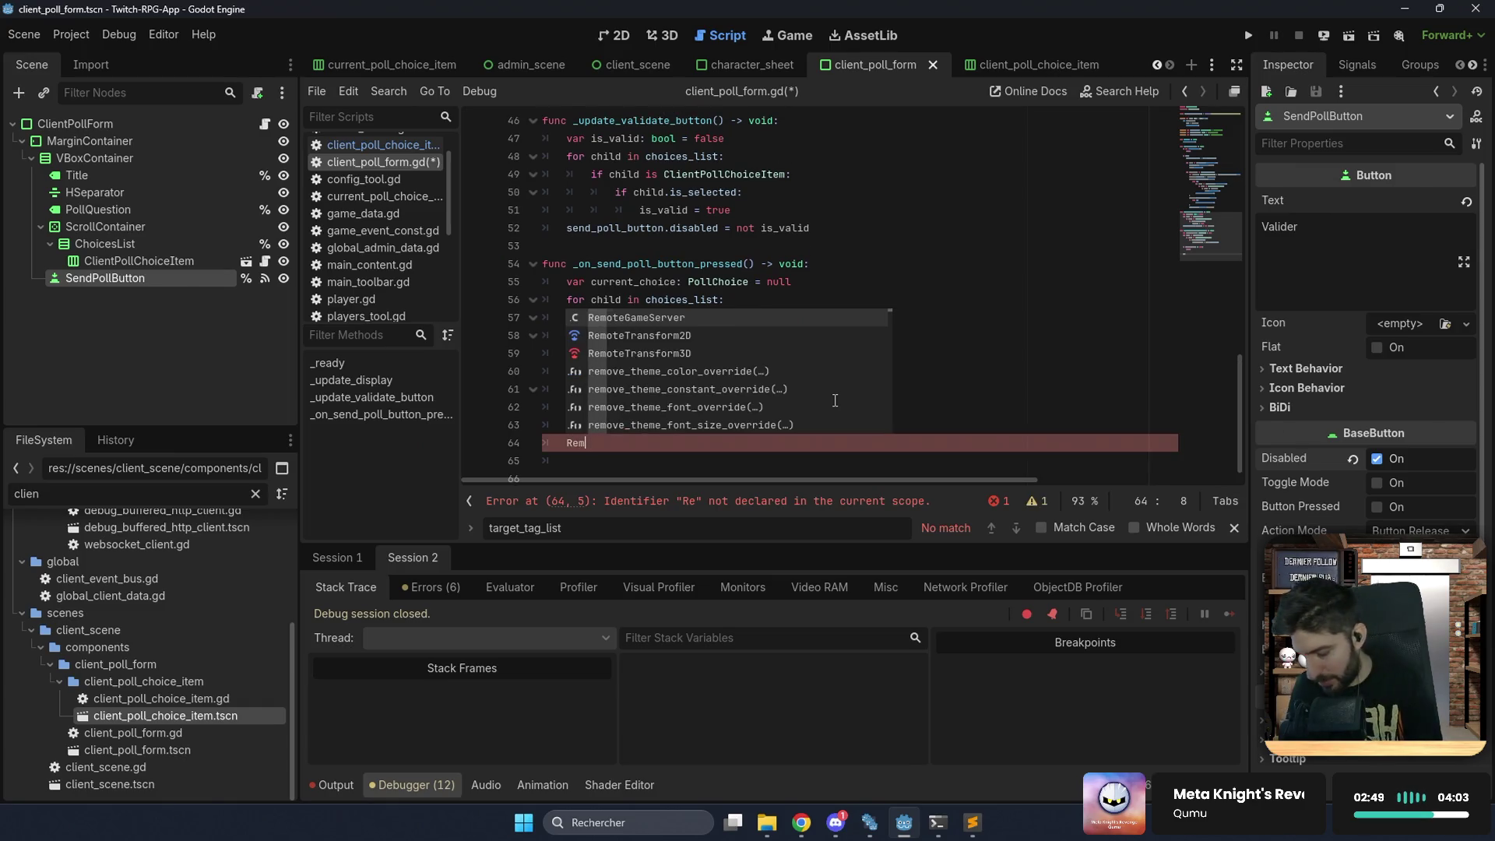
key(Return)
text(.)
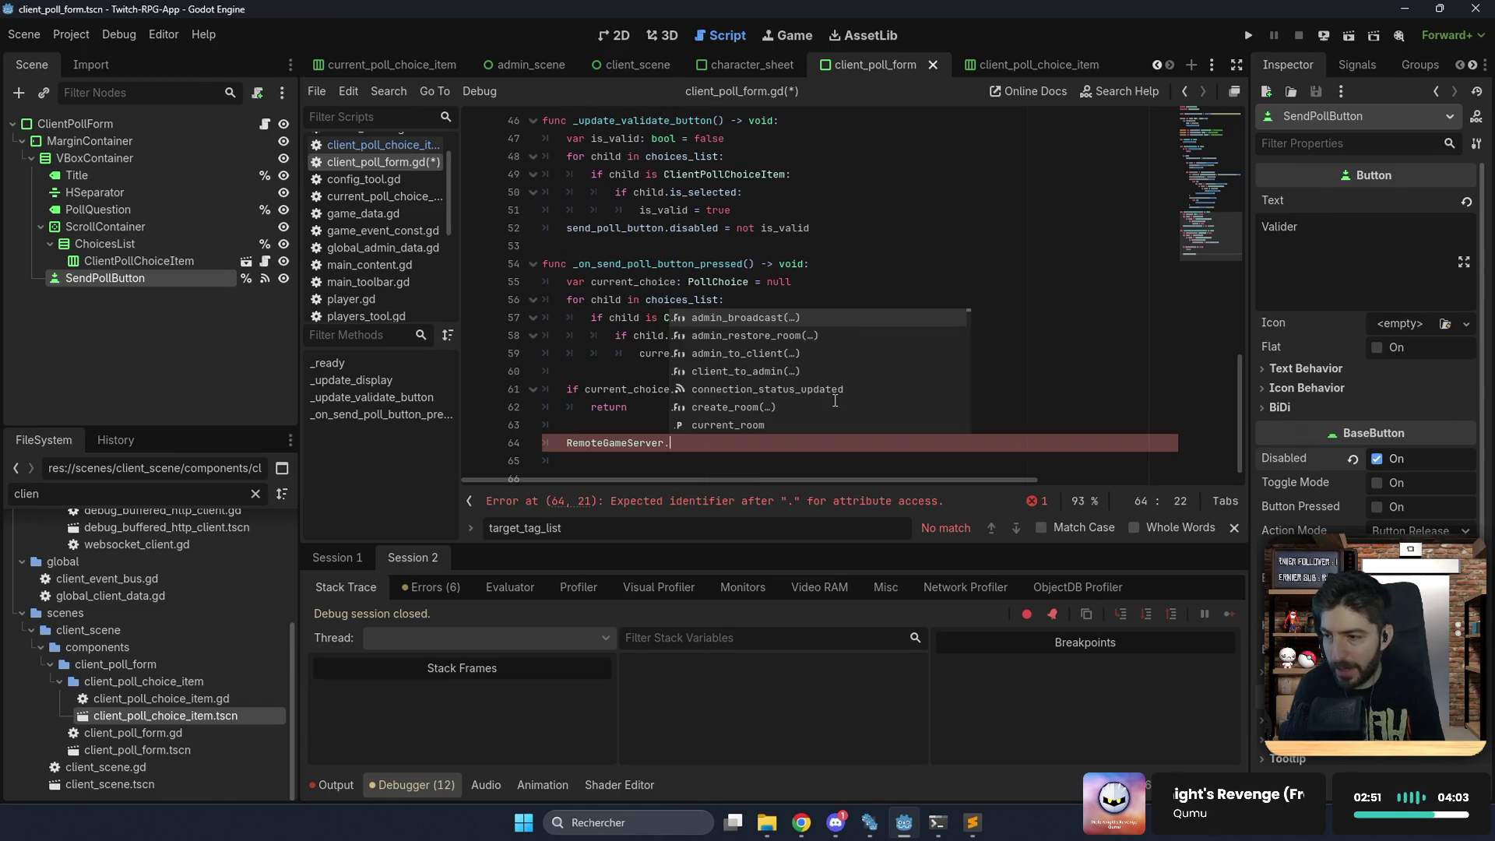
key(Down)
key(Down)
key(Down)
key(Return)
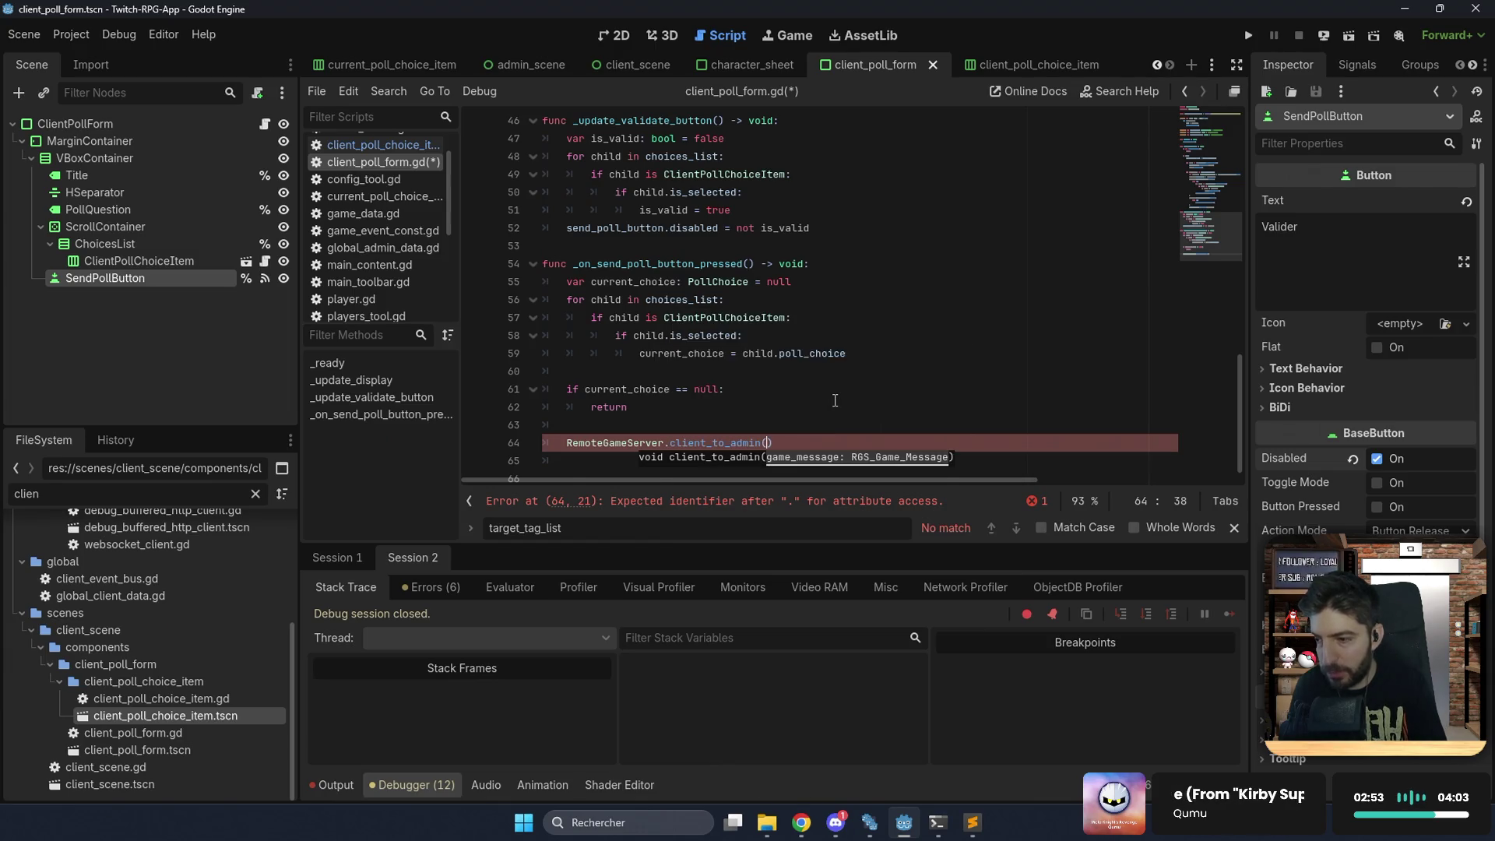
key(BackSpace)
key(Return)
text(R)
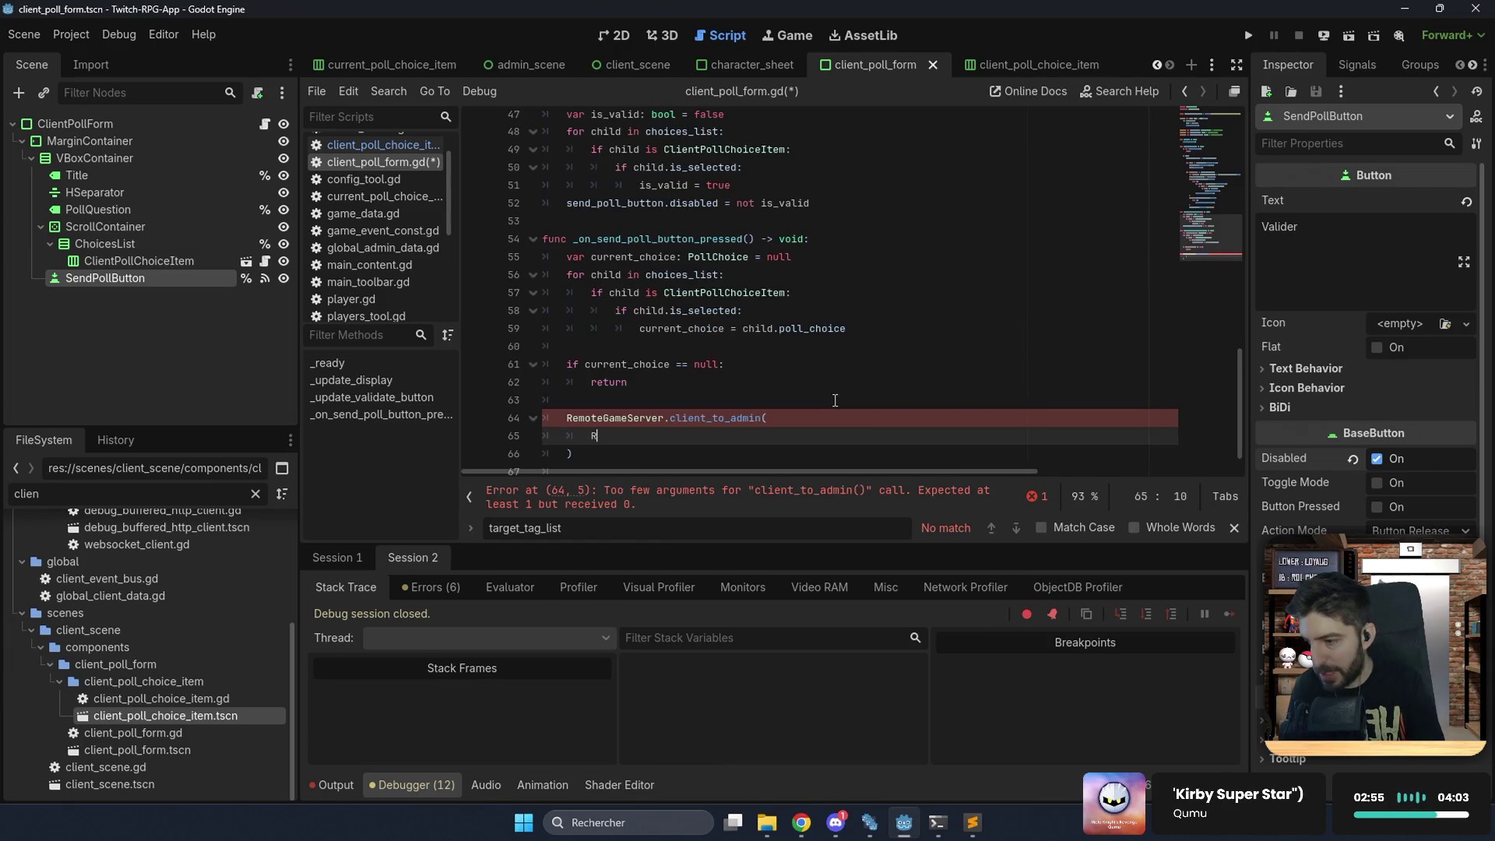
key(Down)
key(Down)
key(Down)
key(Return)
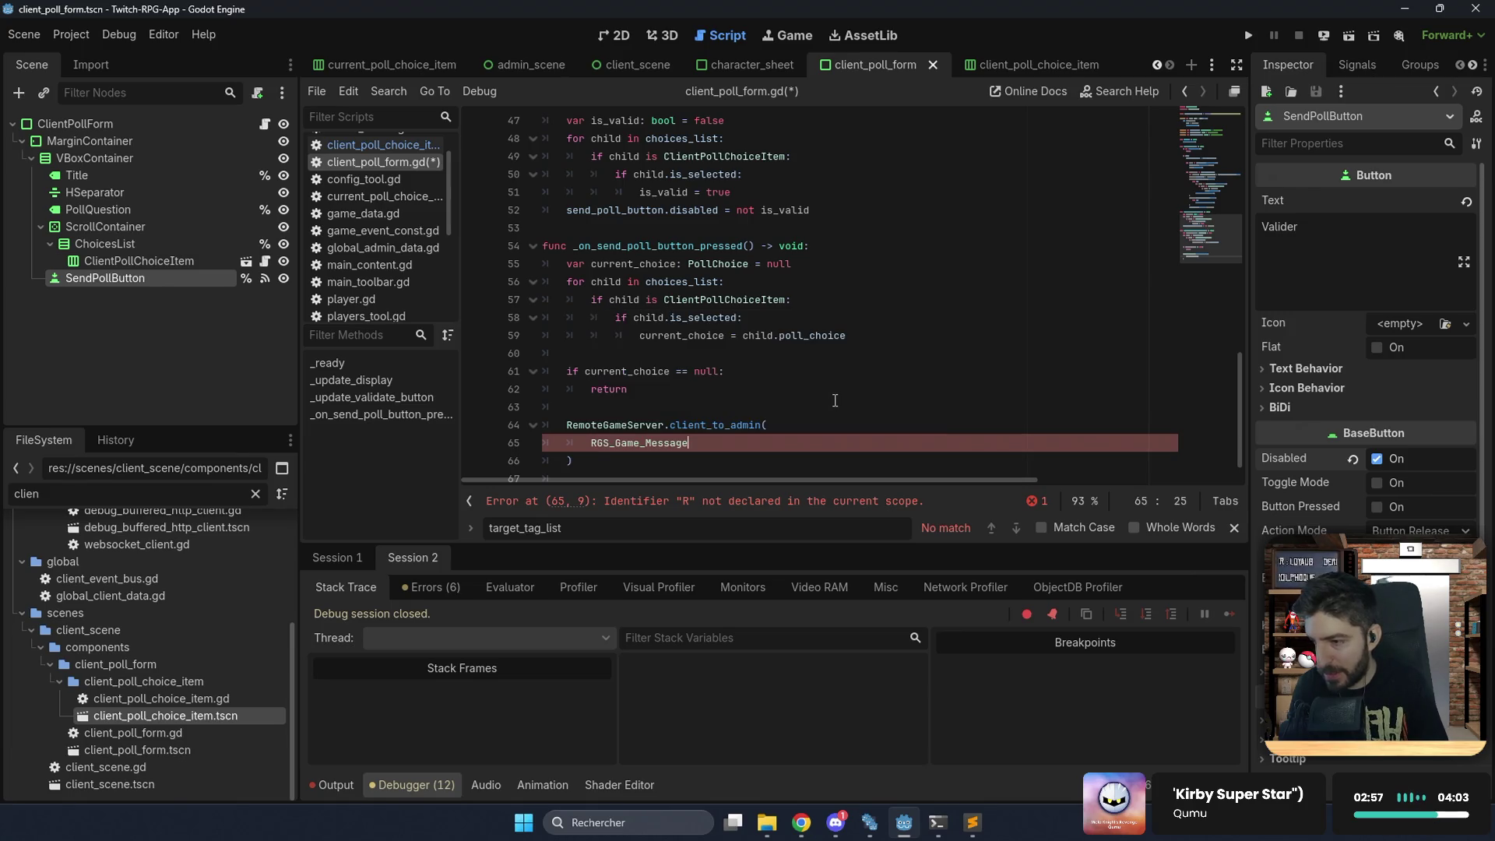
Build the message as RGS_Game_Message.new("", {"choice": current_choice.to_dictionary()}).
text(.)
key(Down)
key(Return)
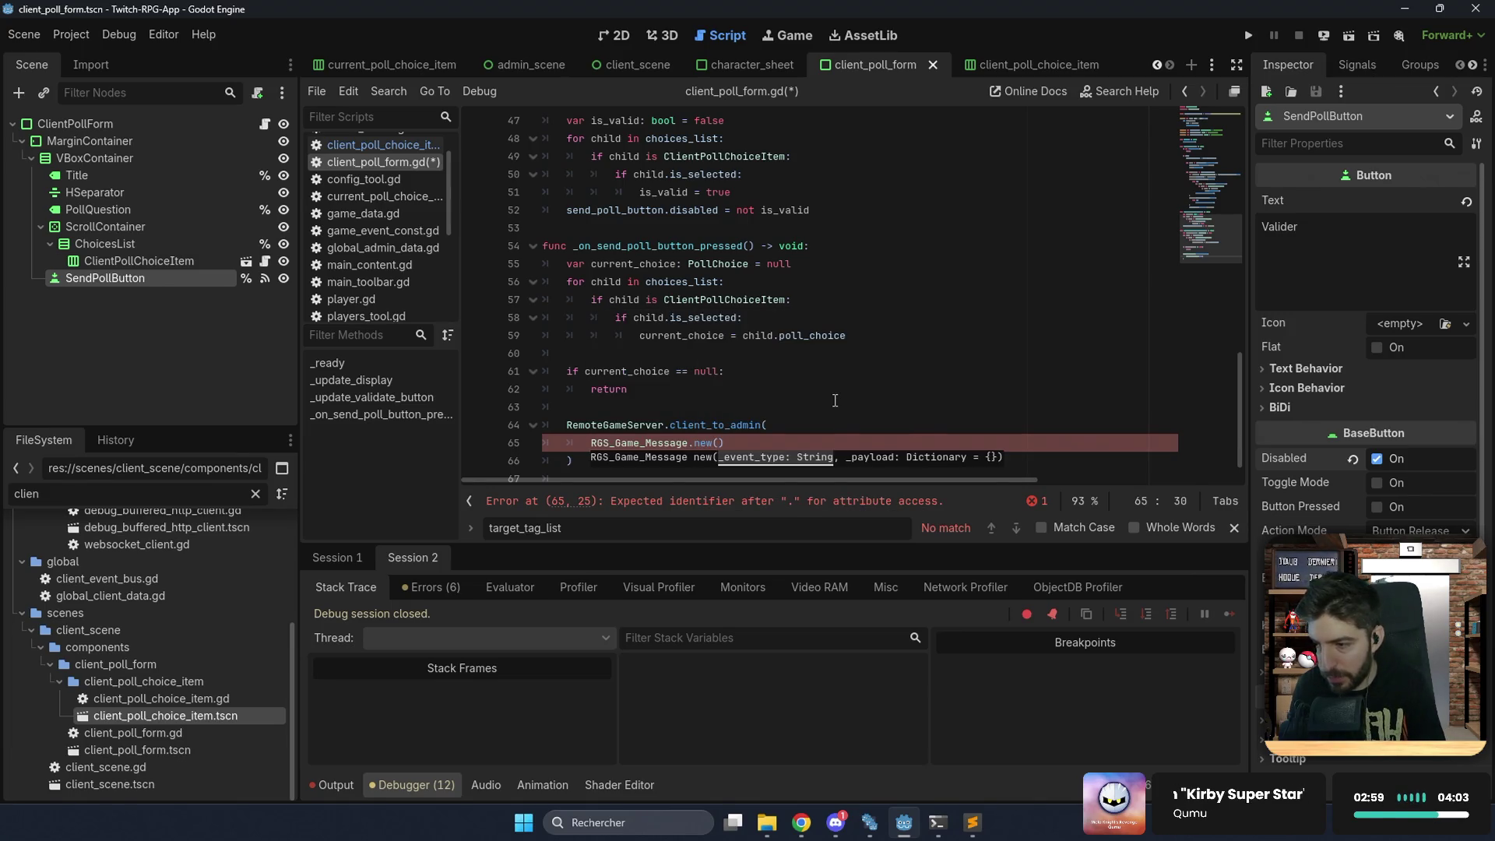
key(Return)
text("",)
key(Return)
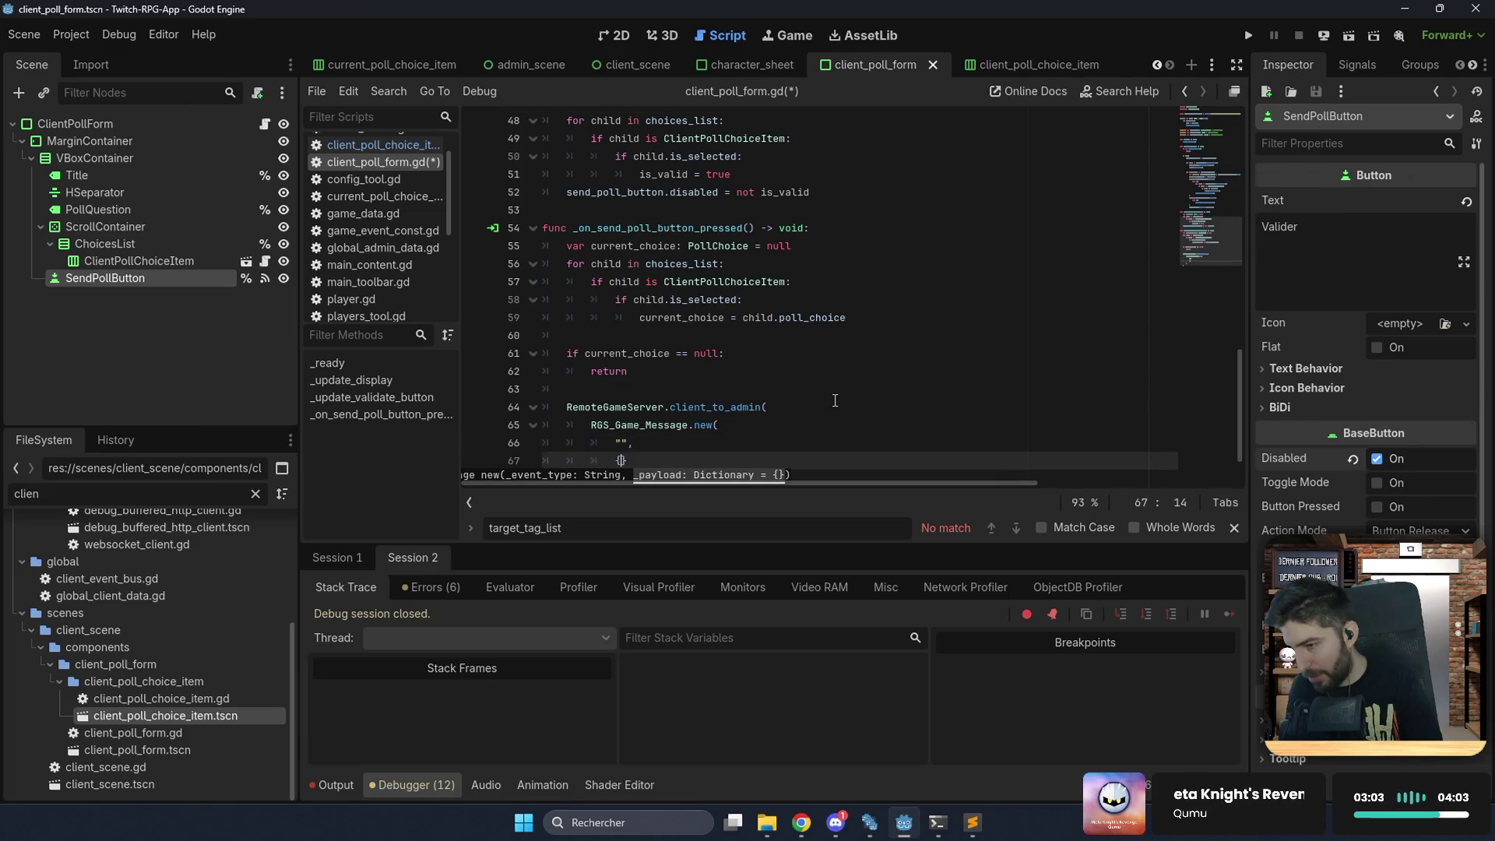
key(Return)
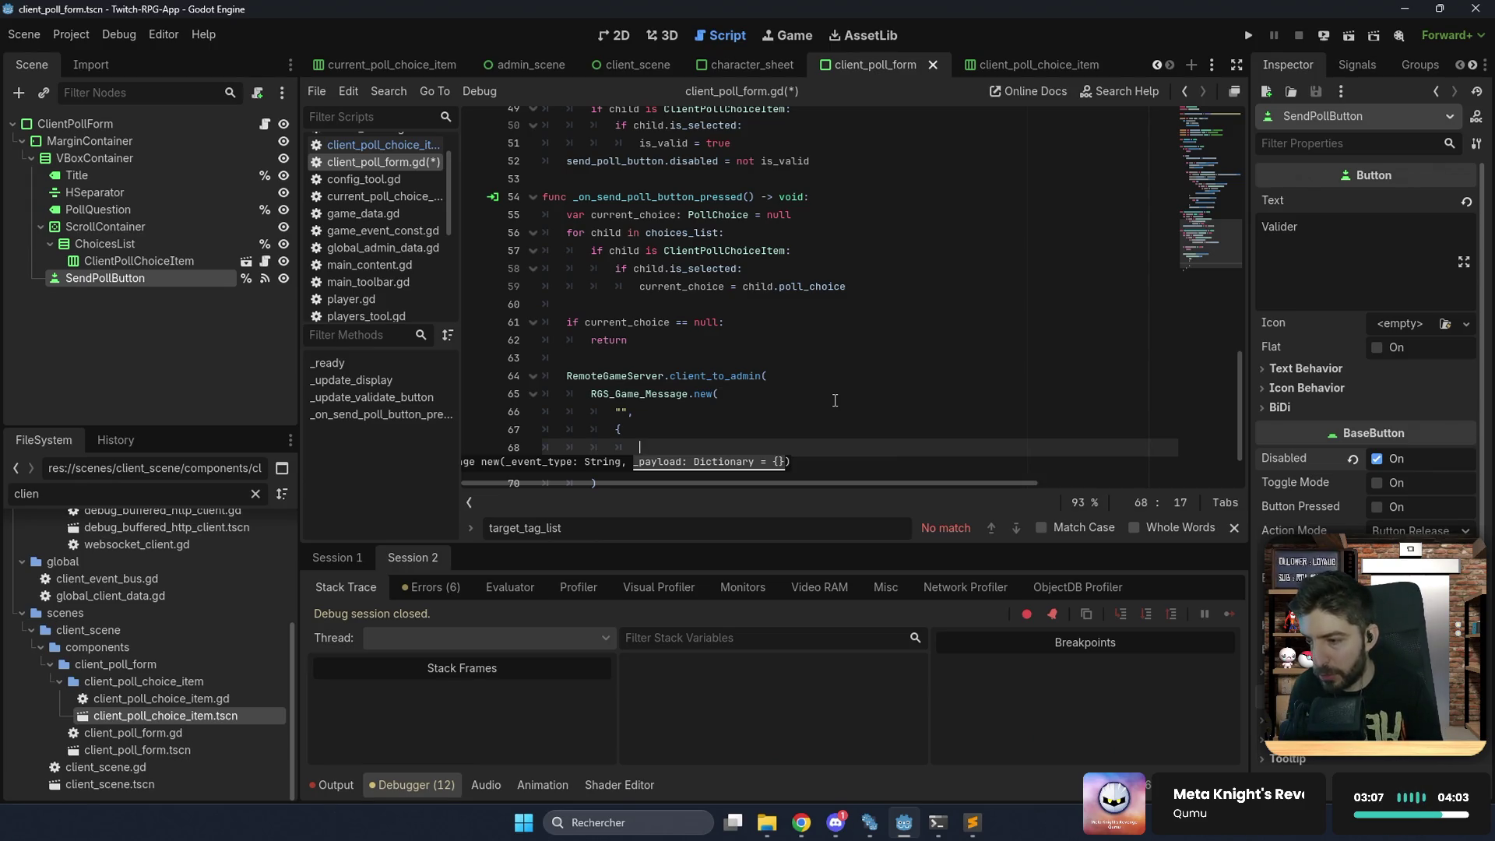
text("choice")
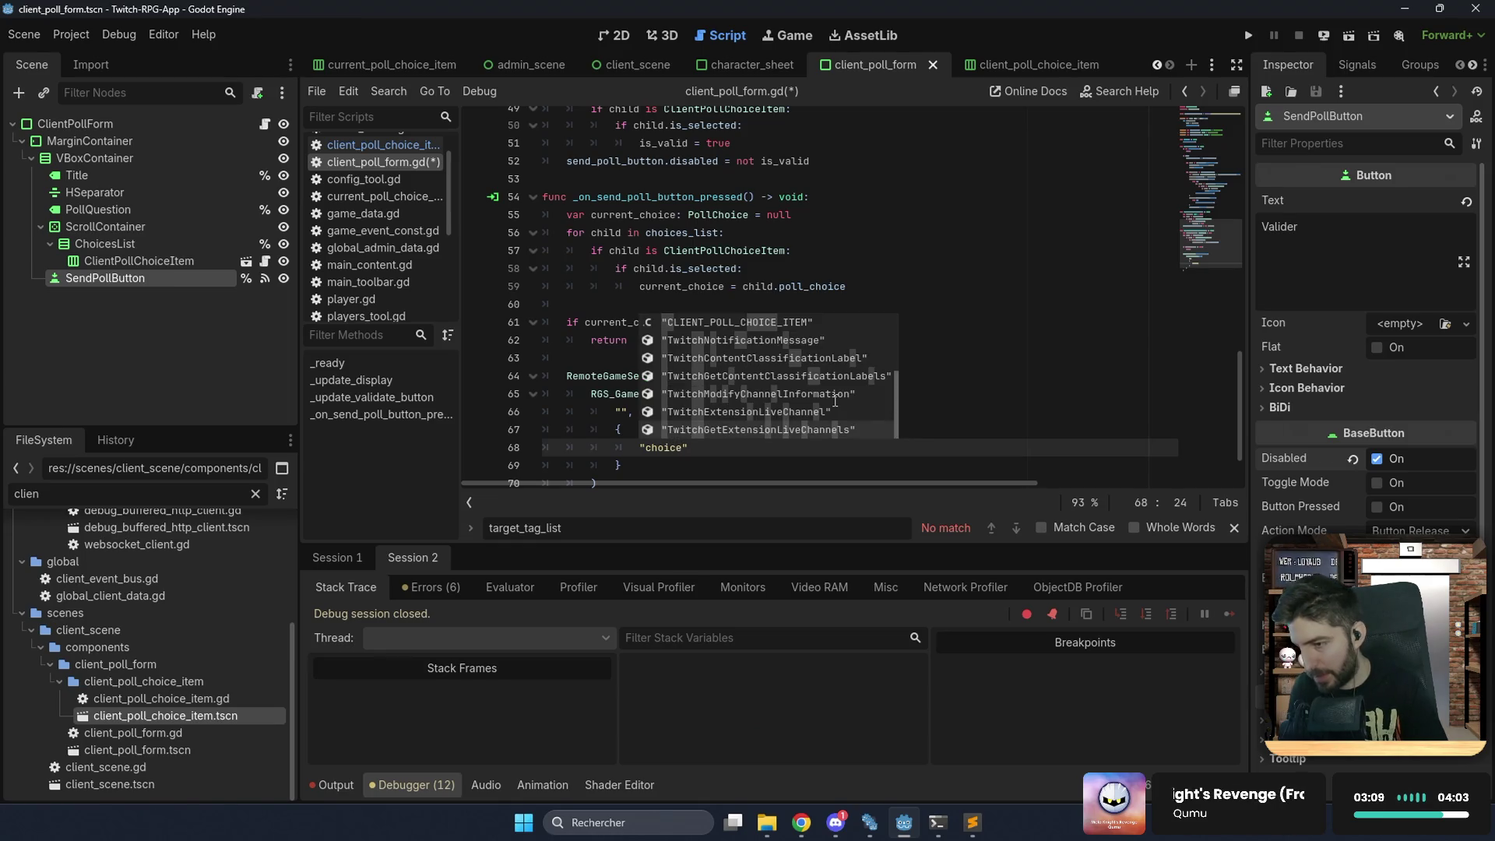
text(: cu)
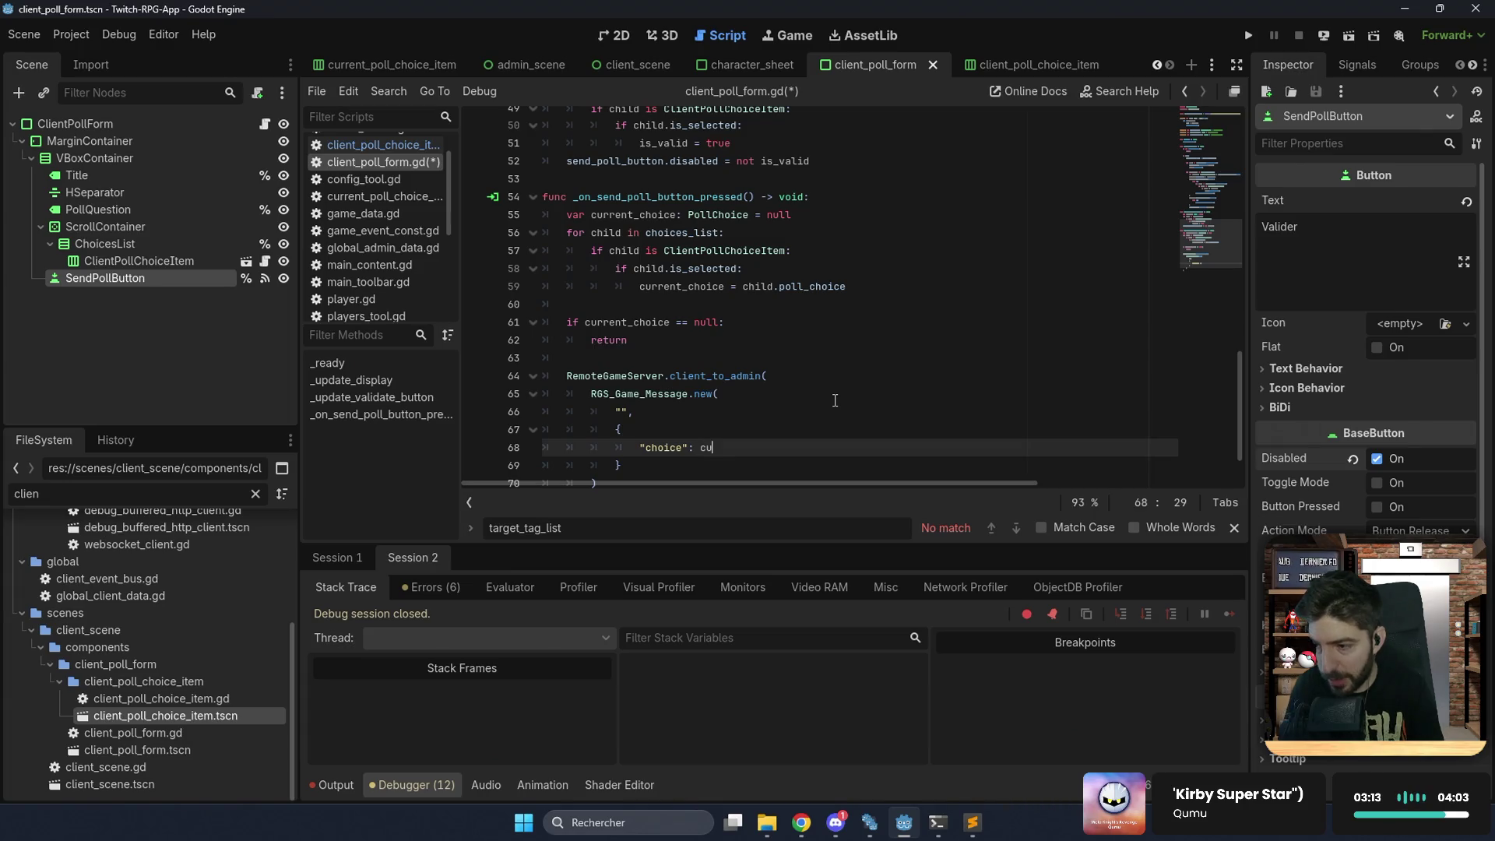
key(Return)
text(.)
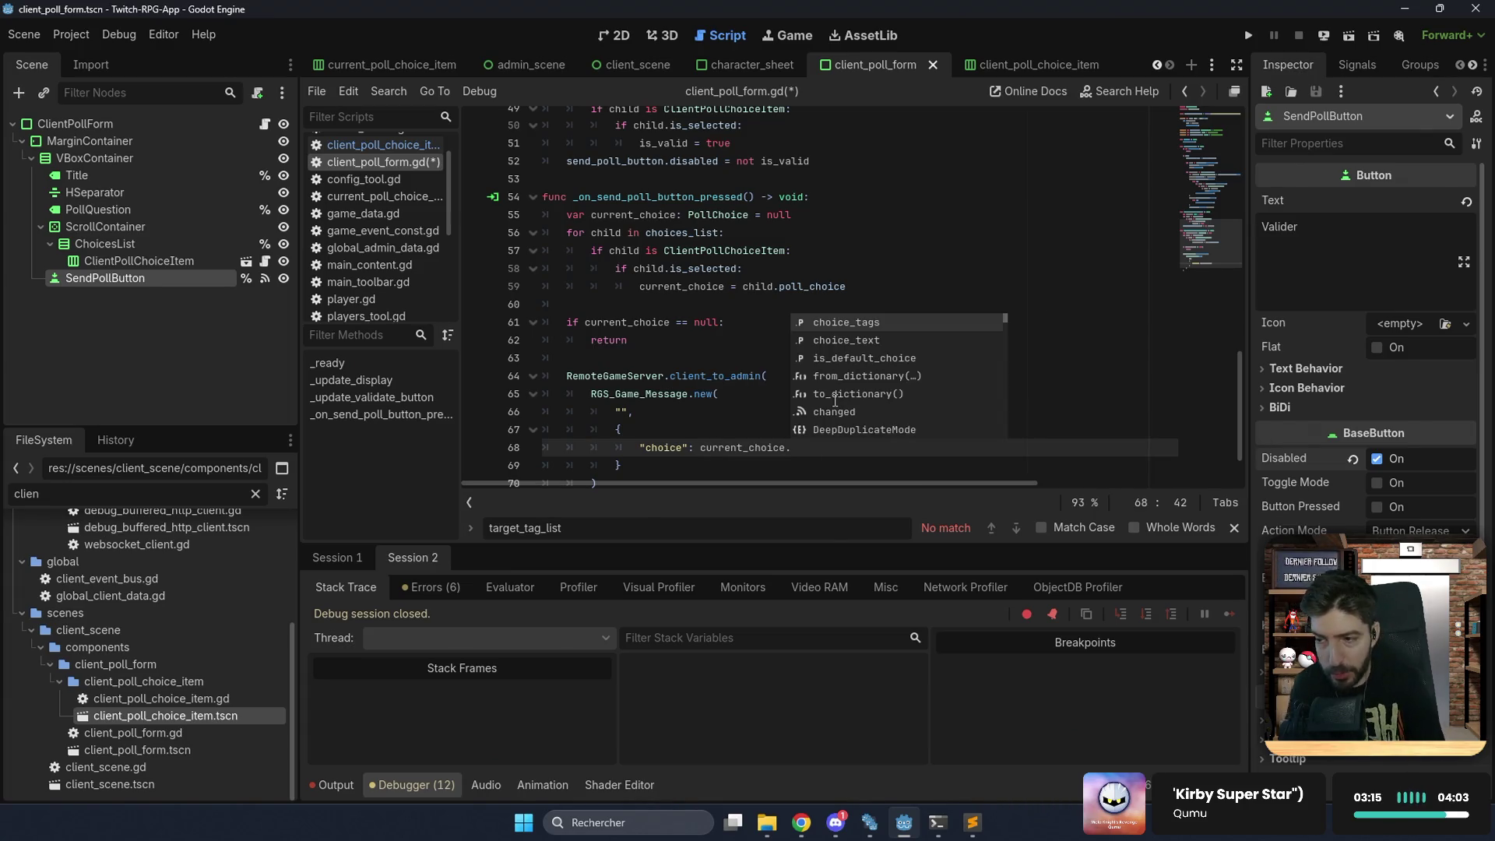
text(to)
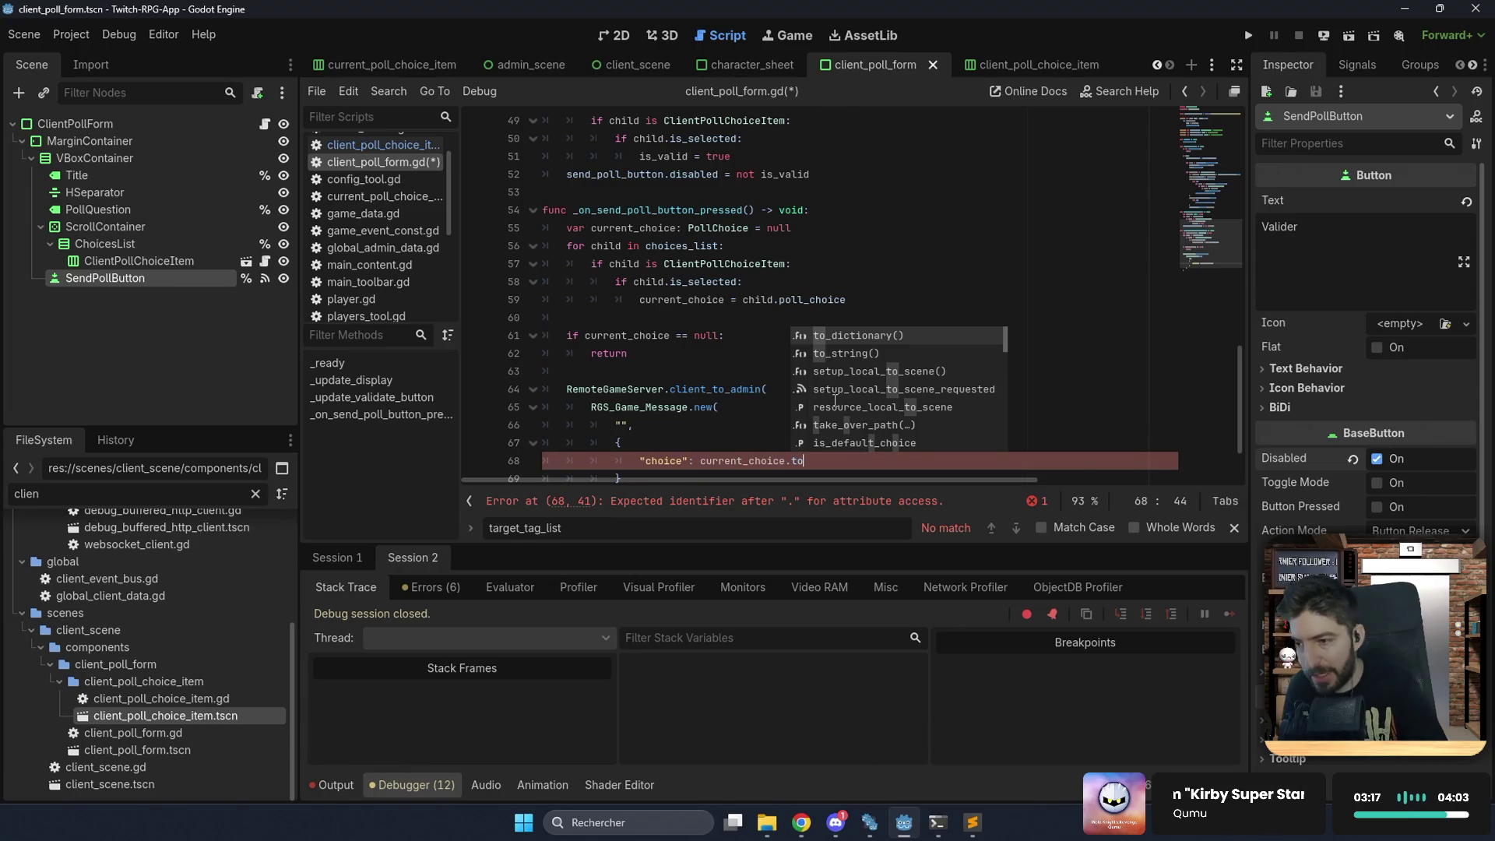
key(Return)
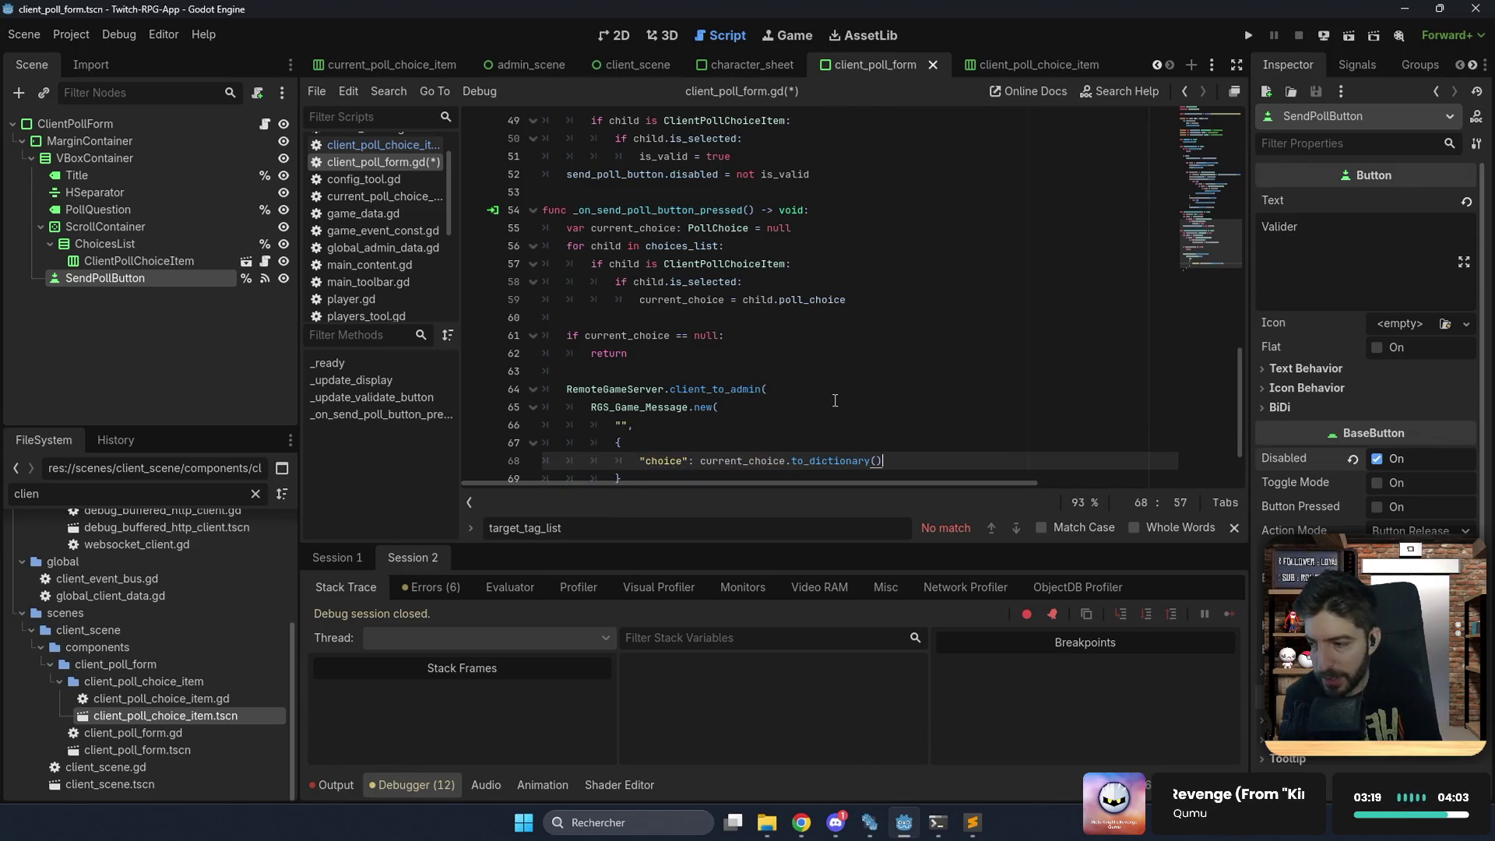
key(Up)
key(Up)
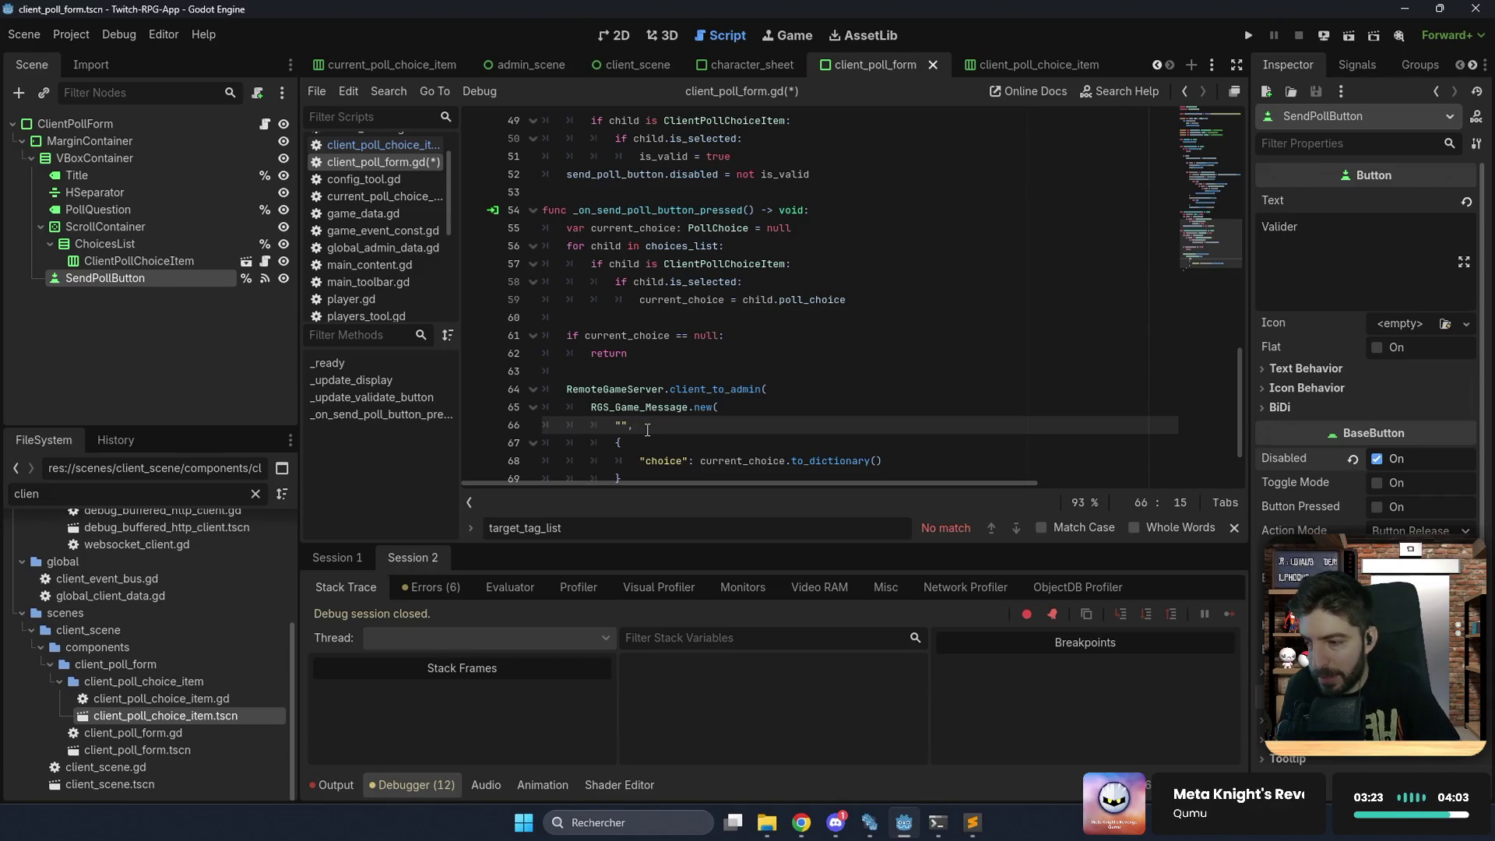
drag(41, 493, 2, 514)
Add const POLL_ANSWER: String = "poll-answer" to game_event_const.gd, save, and return to the poll form.
text(const)
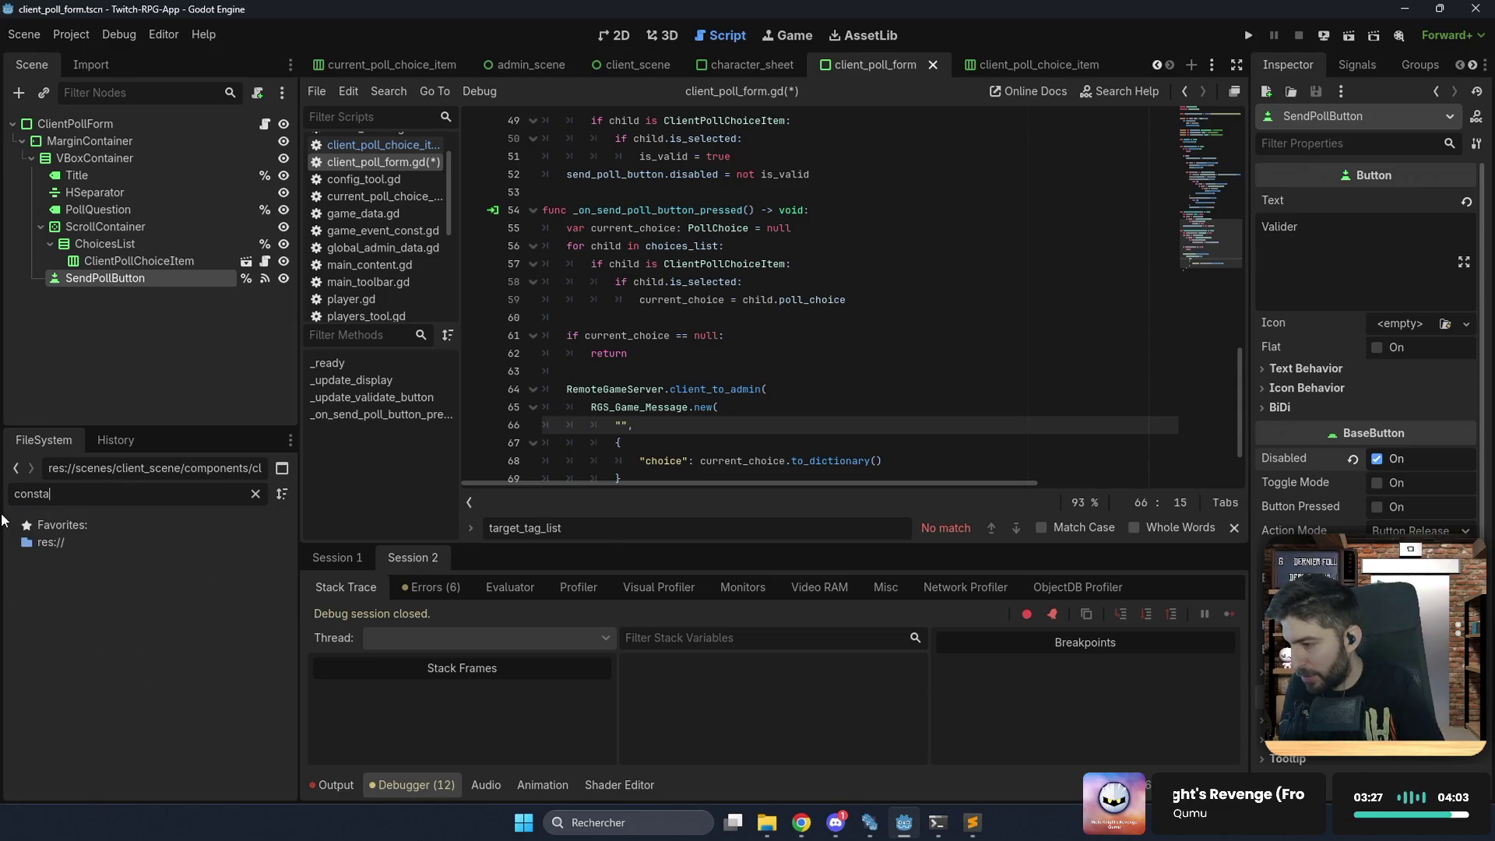
double_click(115, 577)
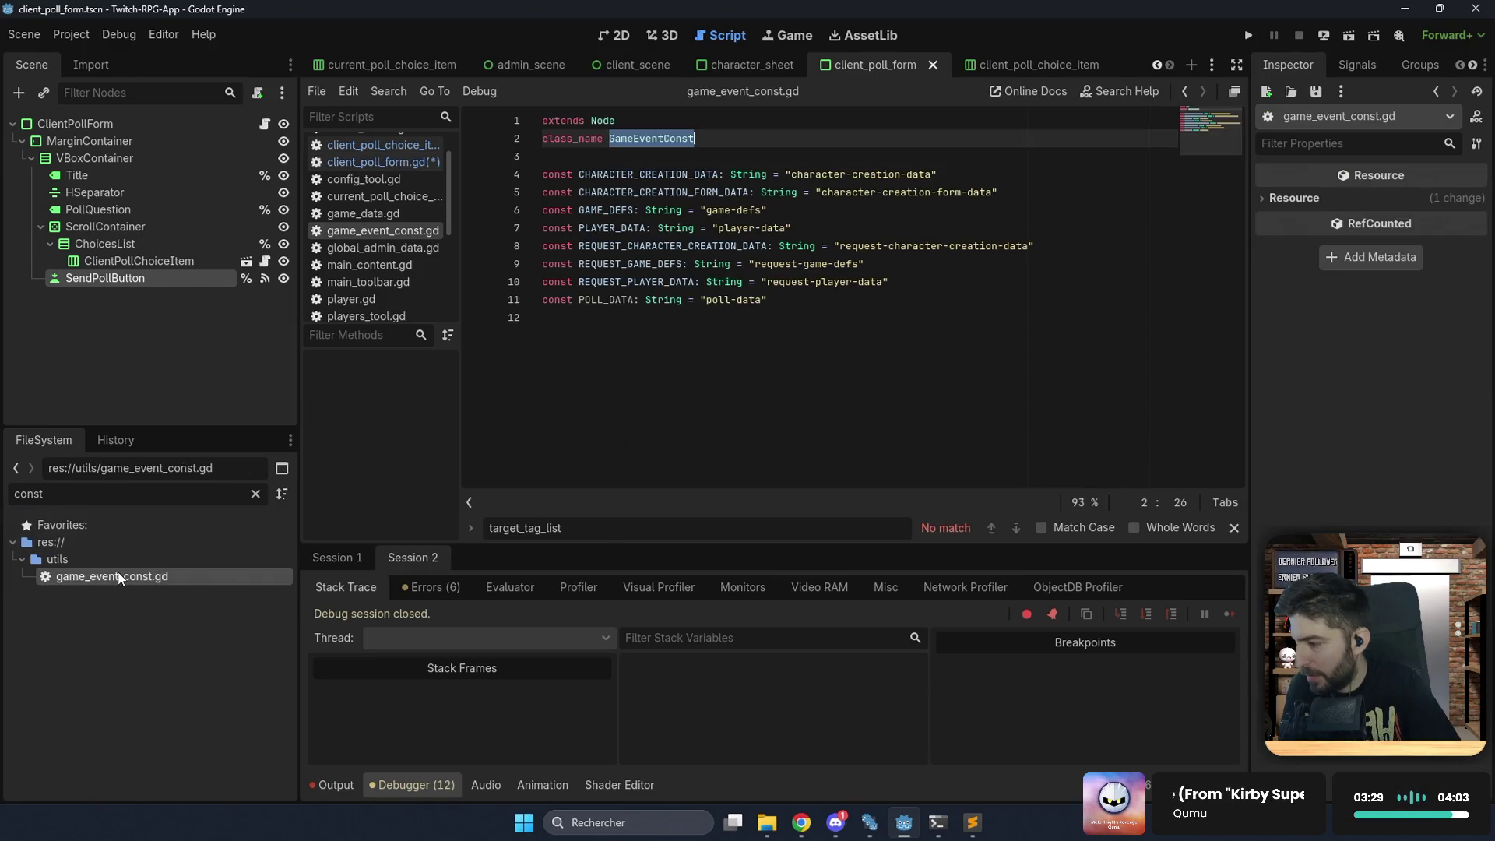
click(653, 138)
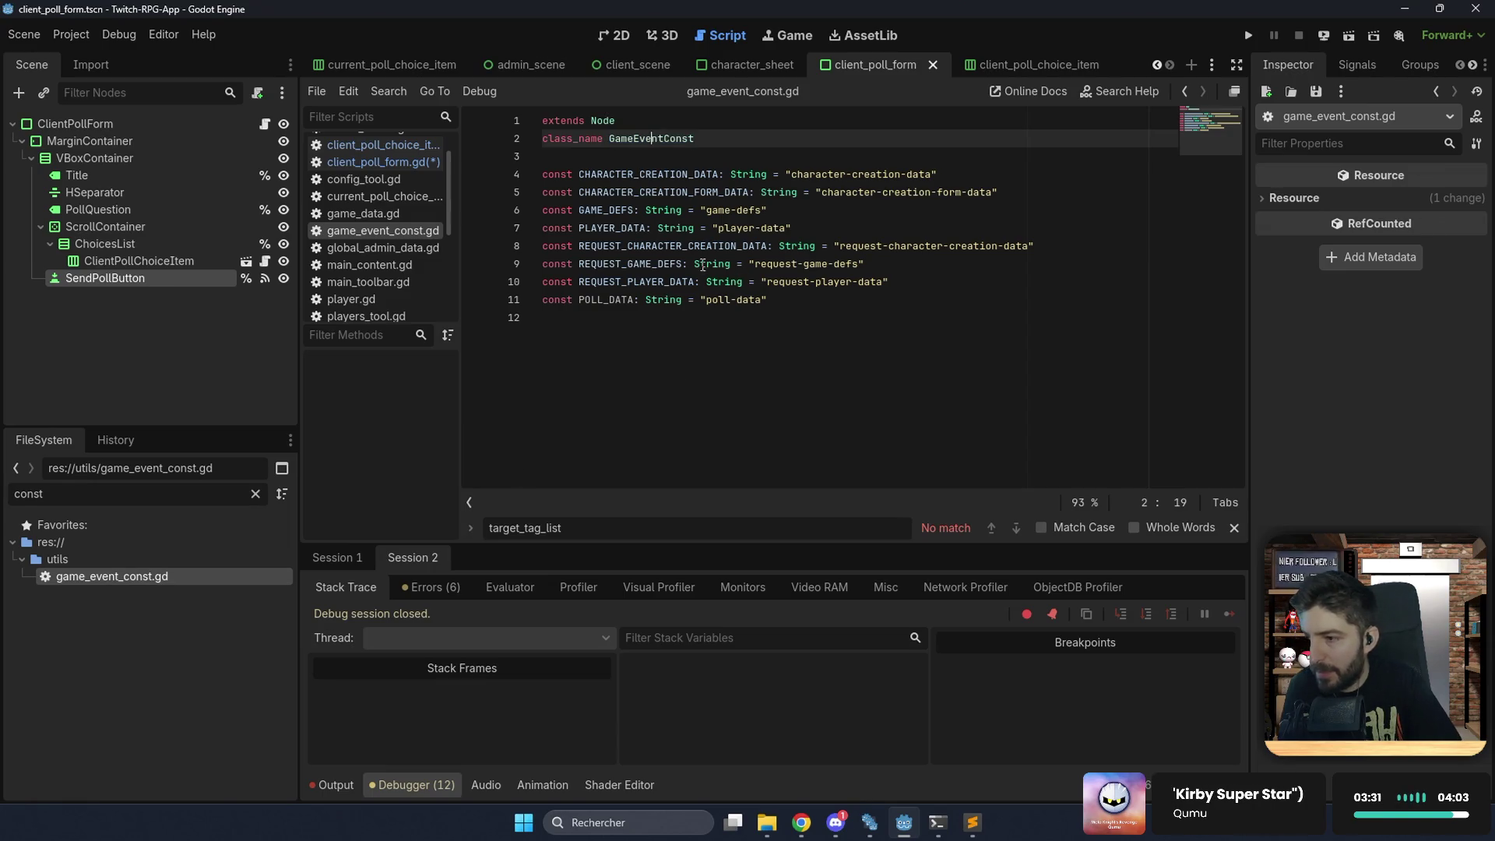
click(822, 310)
key(Return)
text(const POLL_AN)
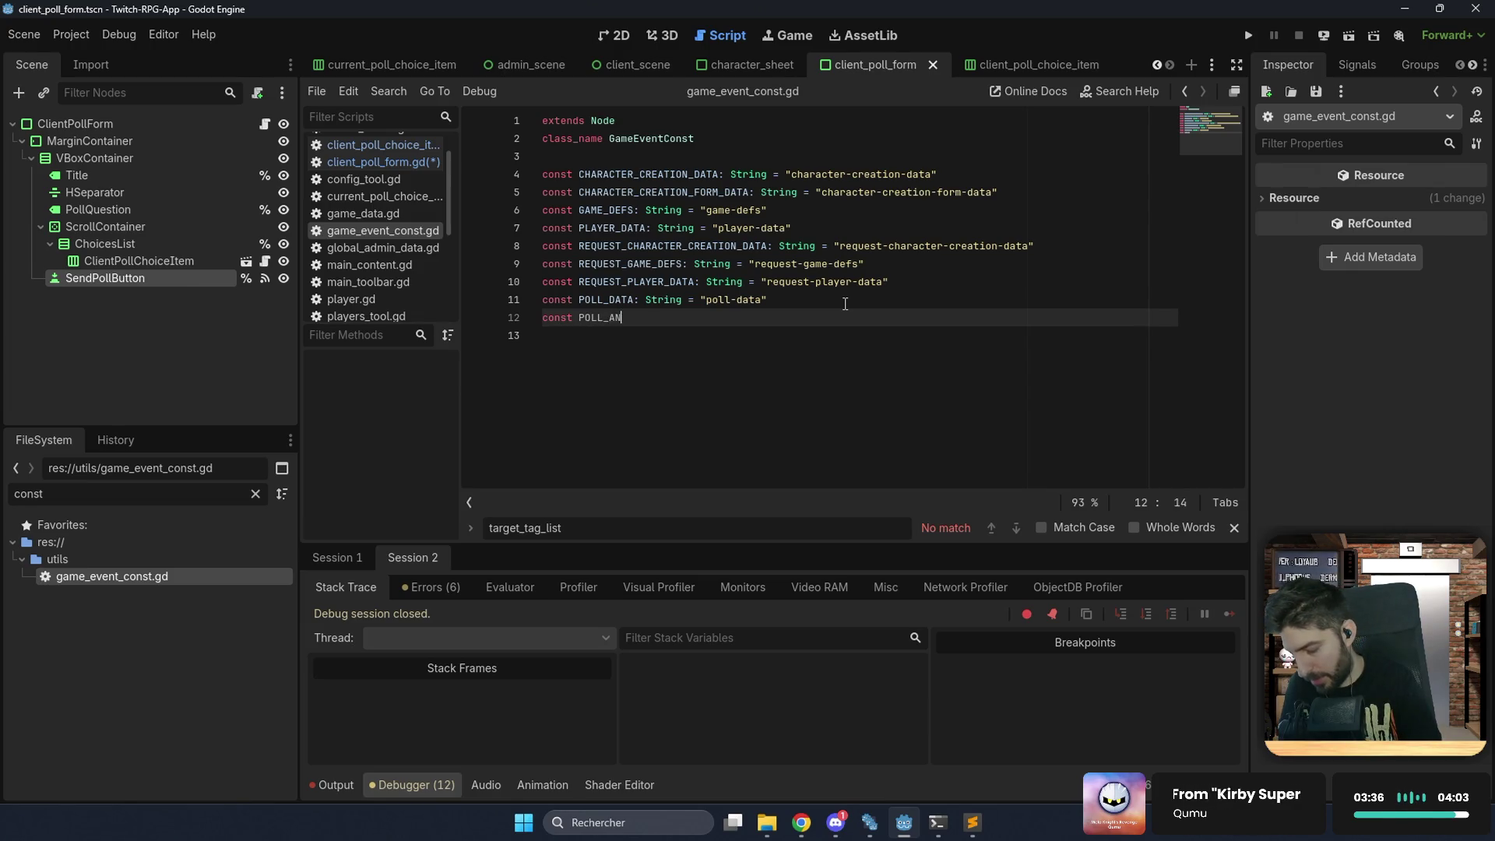
text(SWER:)
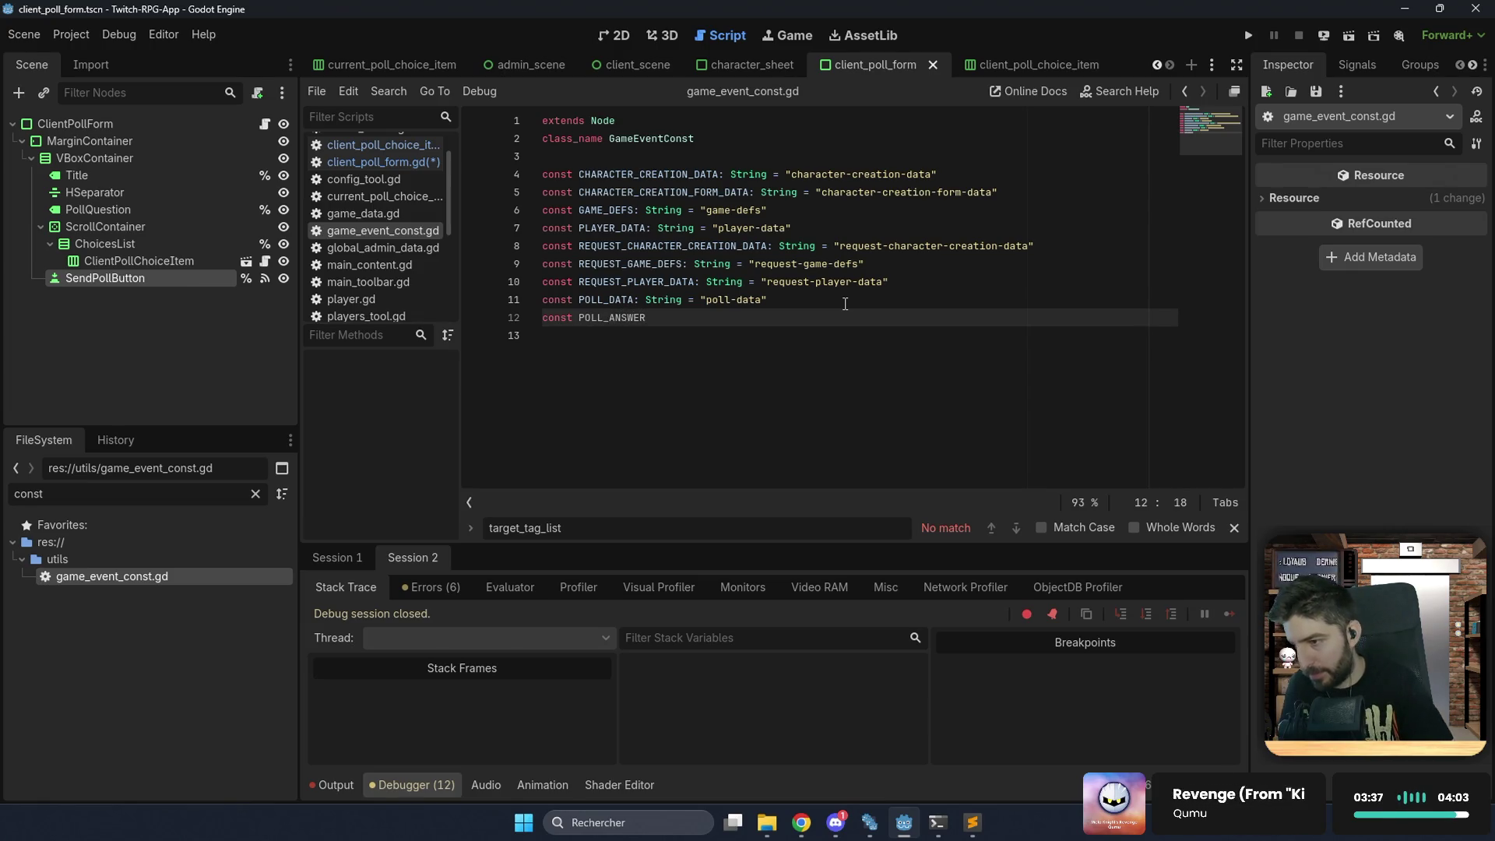
text( String)
text( = "poll-answ)
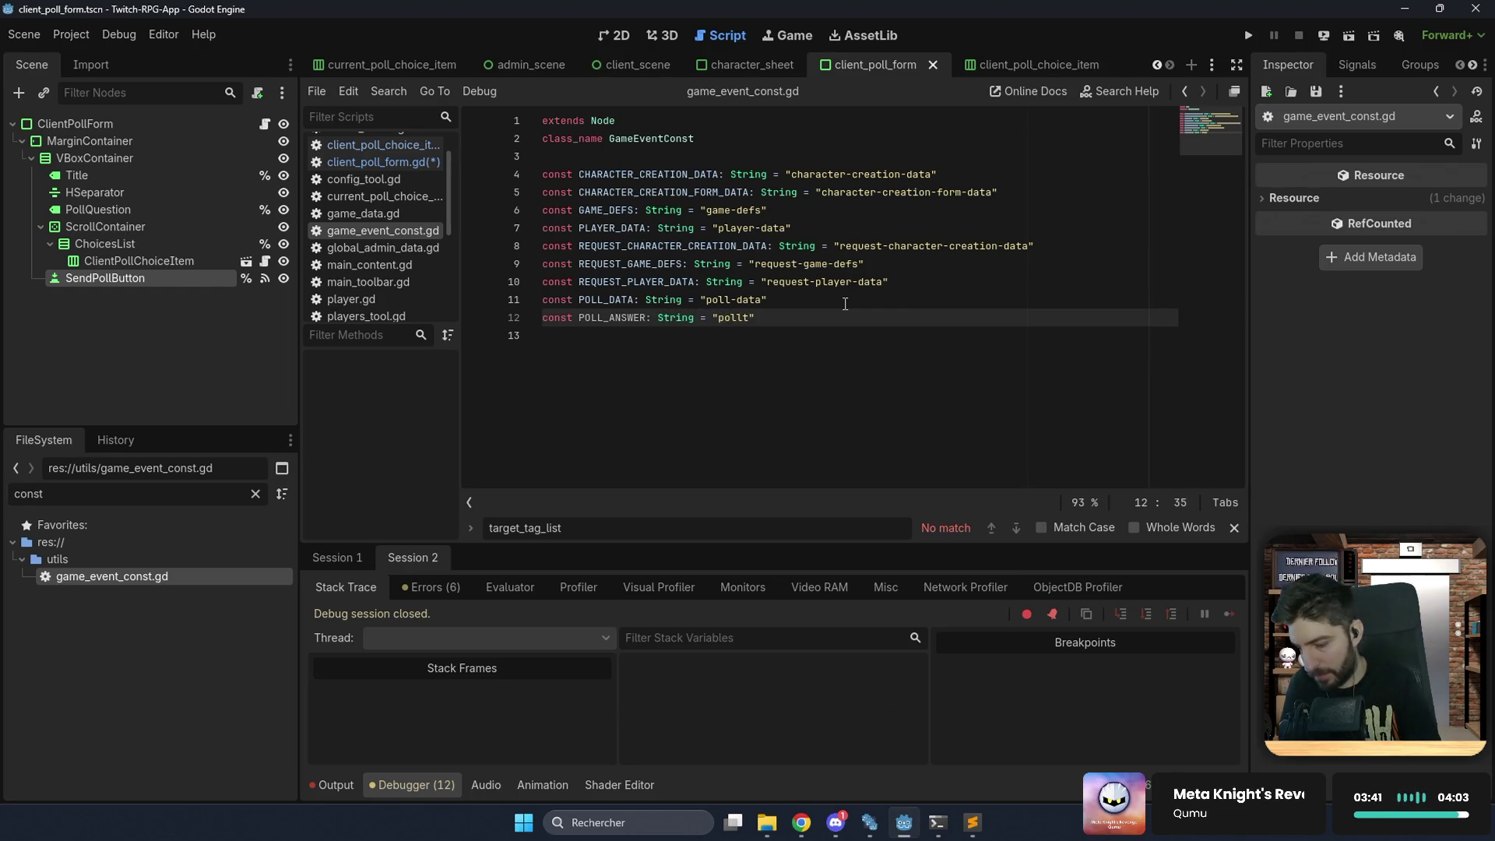
text(er)
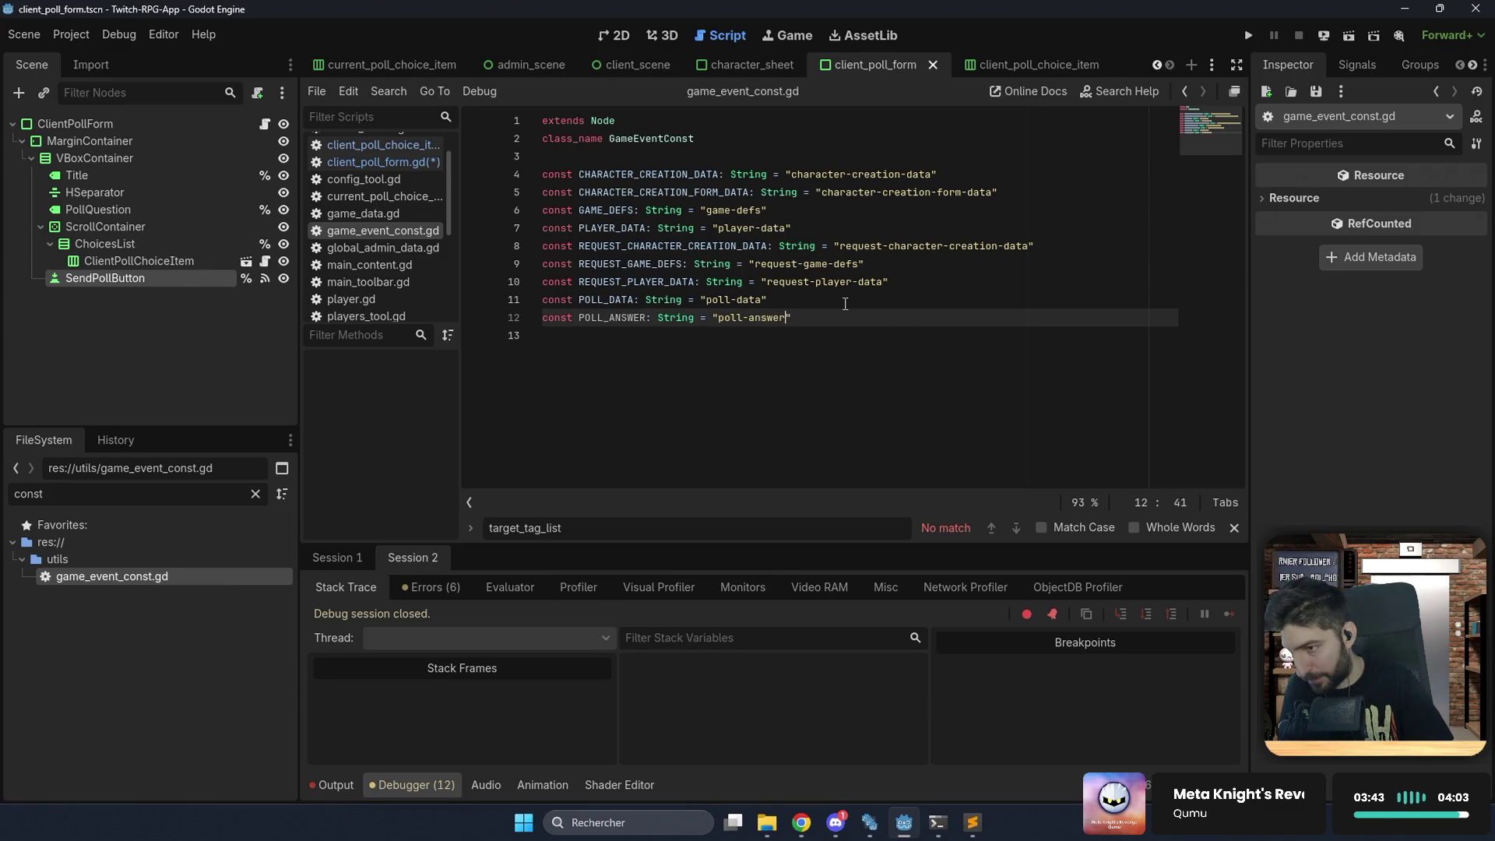
key(ctrl+s)
double_click(609, 317)
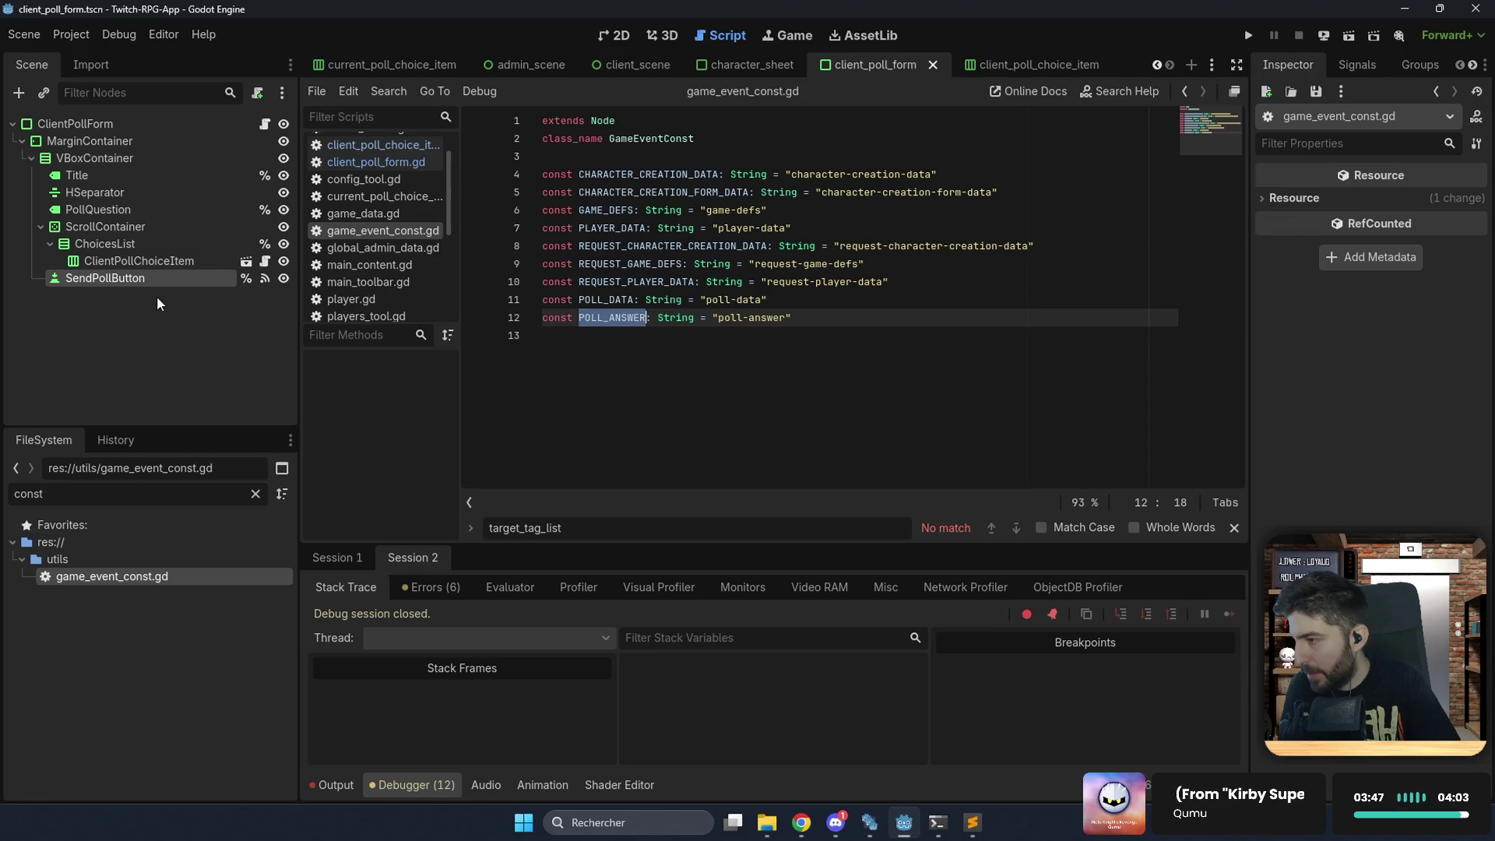
click(265, 124)
scroll(646, 386, down, 1)
Fill the message's empty event type with the POLL_ANSWER event constant.
double_click(644, 372)
text(cons)
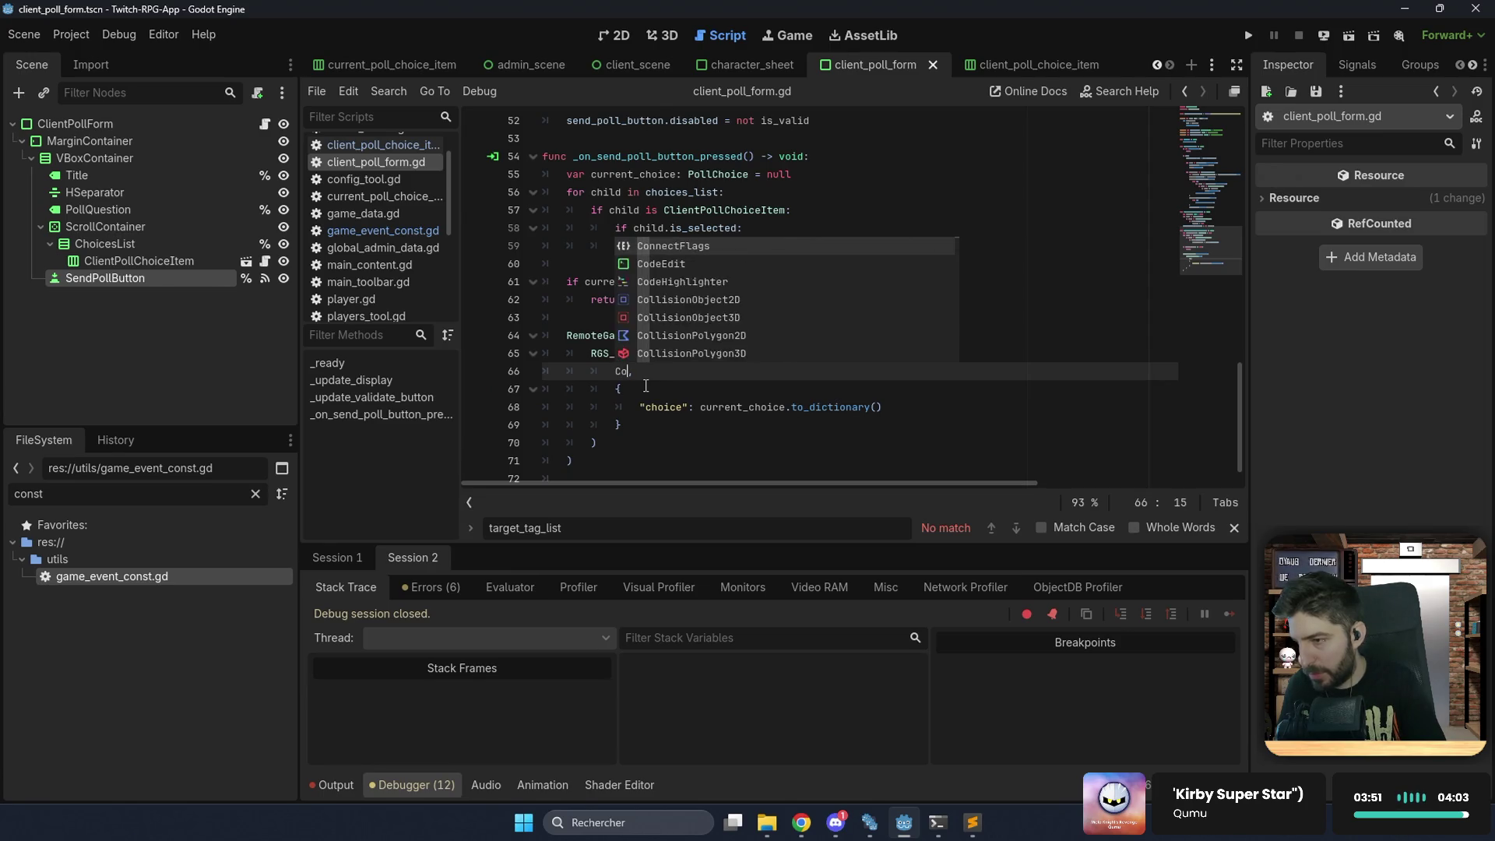
key(ctrl+z)
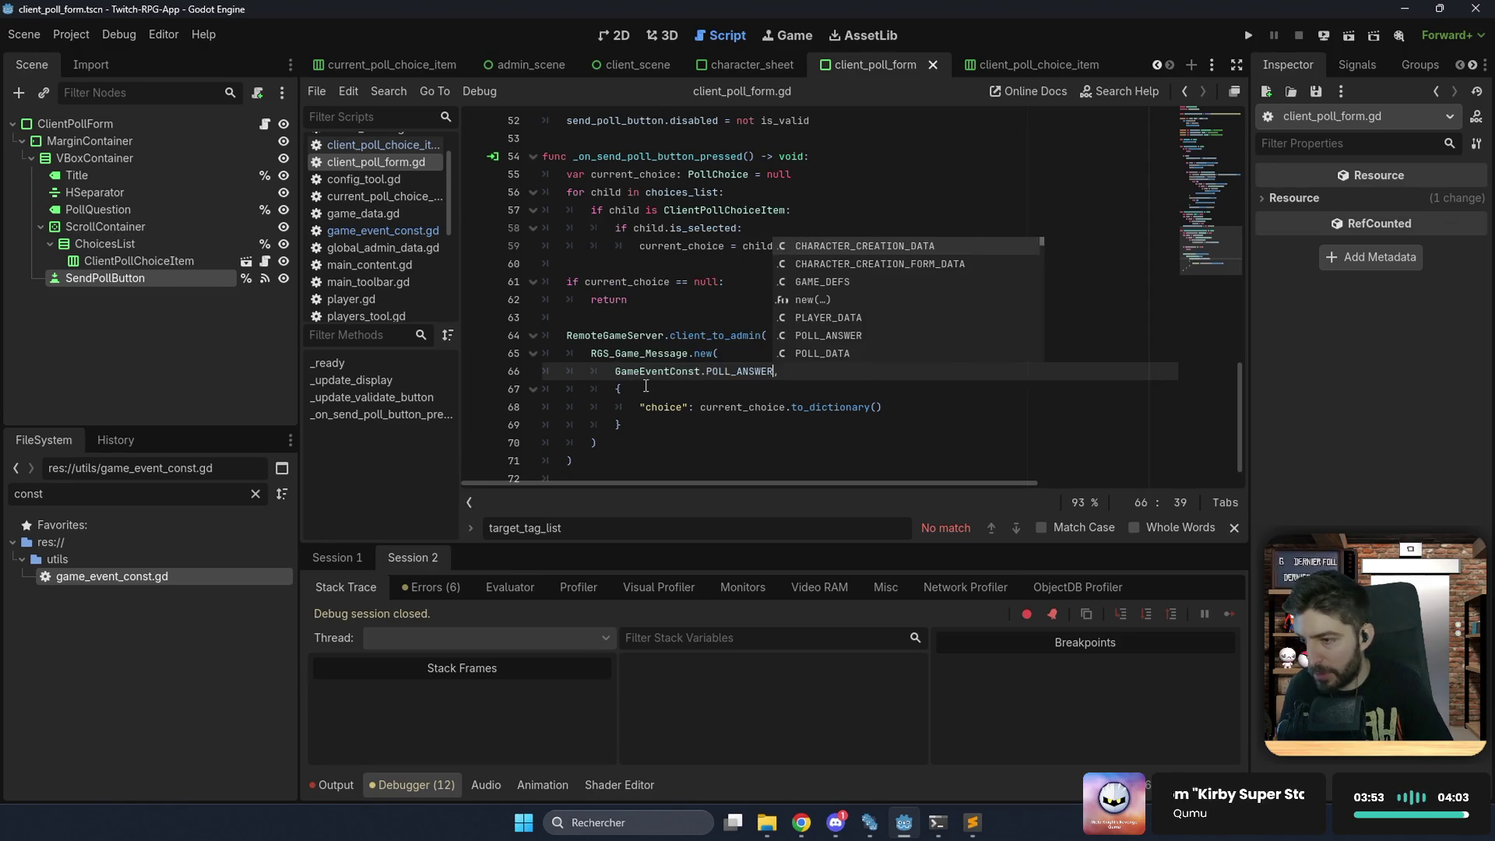
Review the client_to_admin description and choice assignment, then show the poll form in 2D.
click(677, 334)
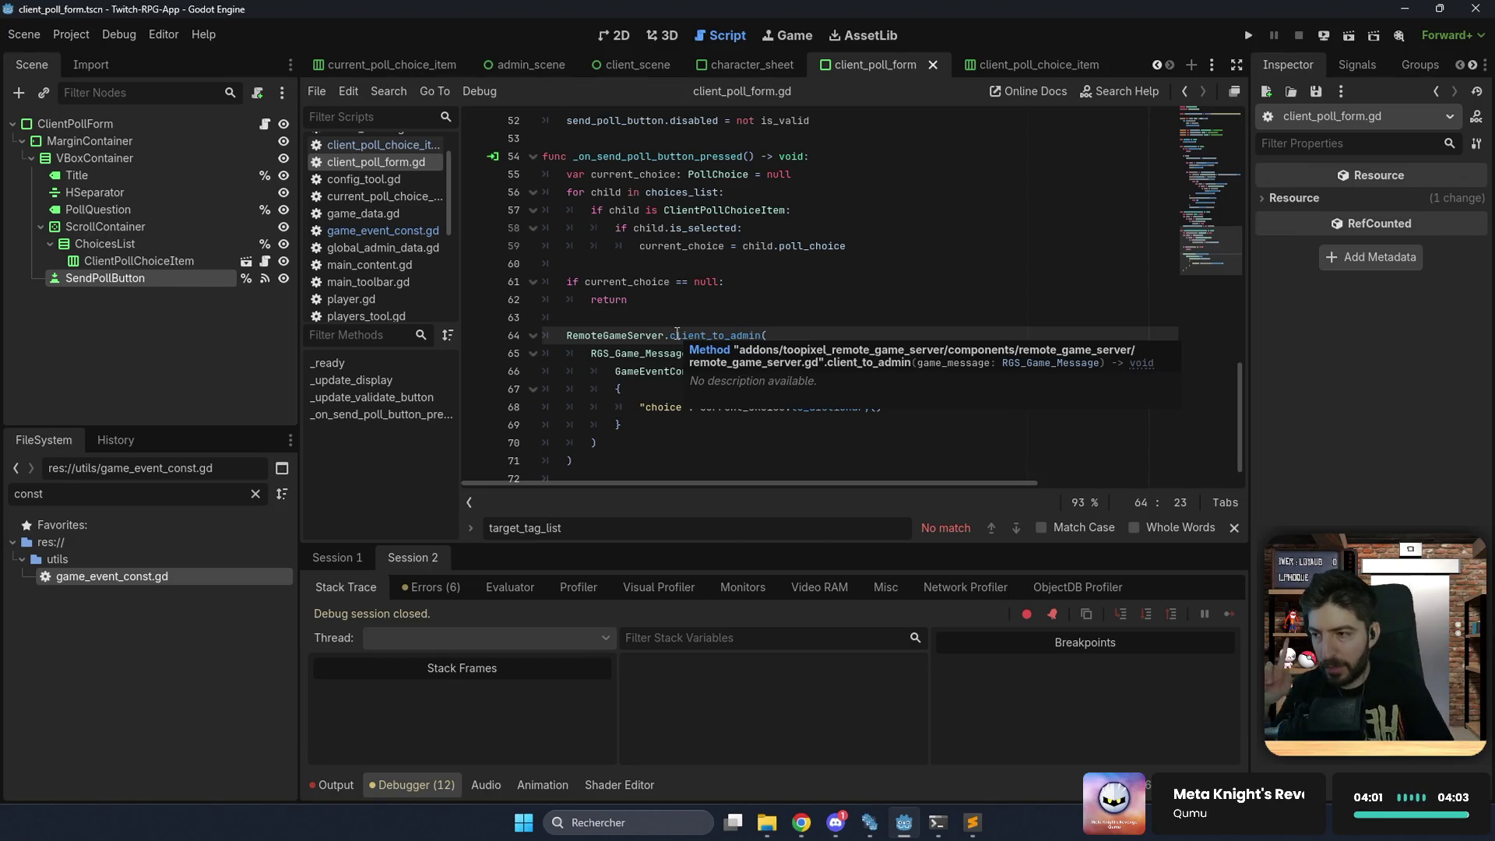
double_click(751, 246)
scroll(751, 202, up, 10)
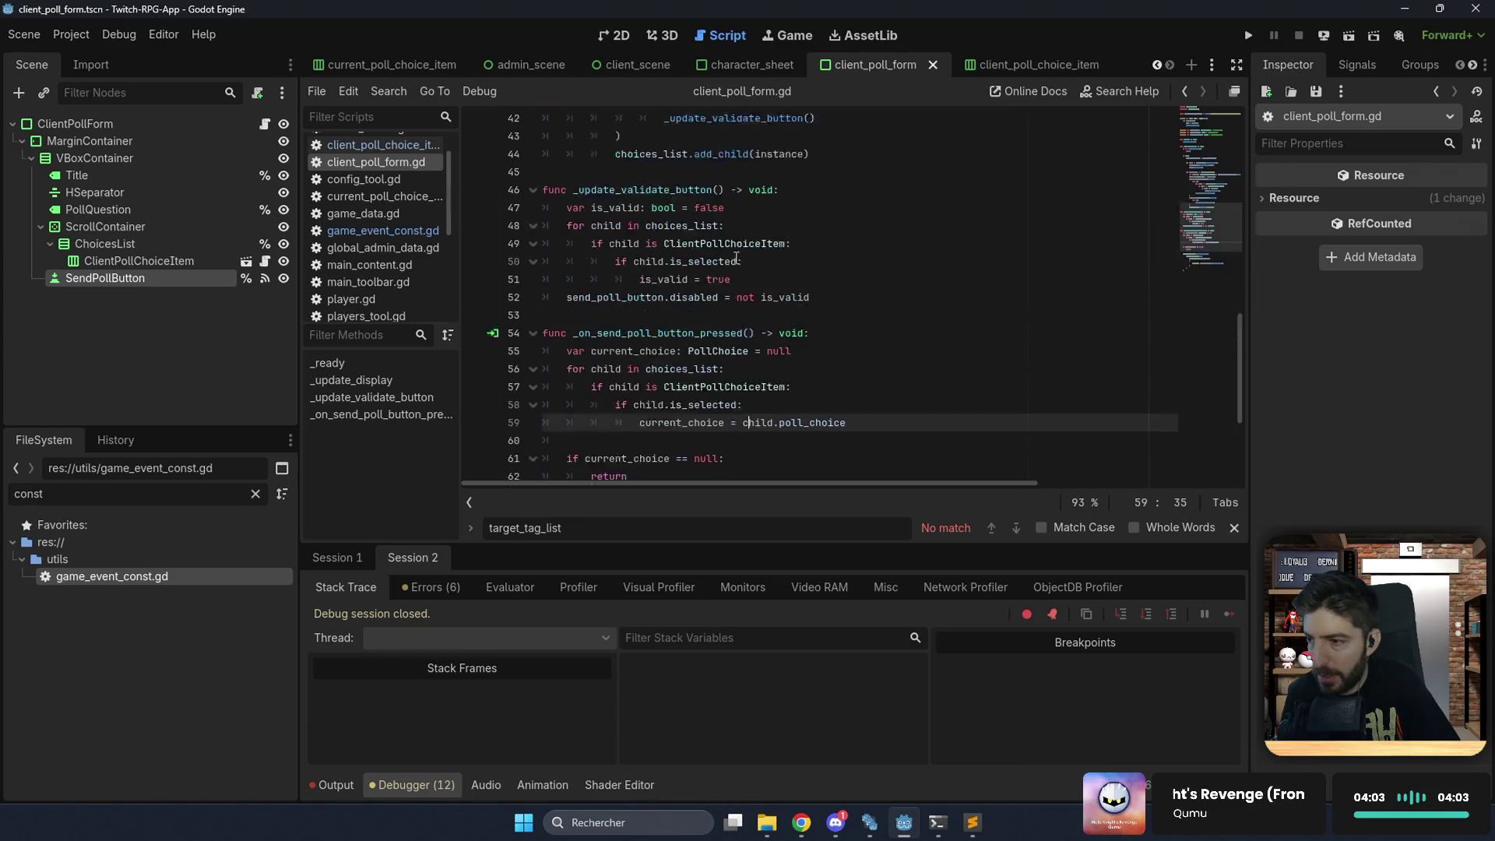
click(611, 35)
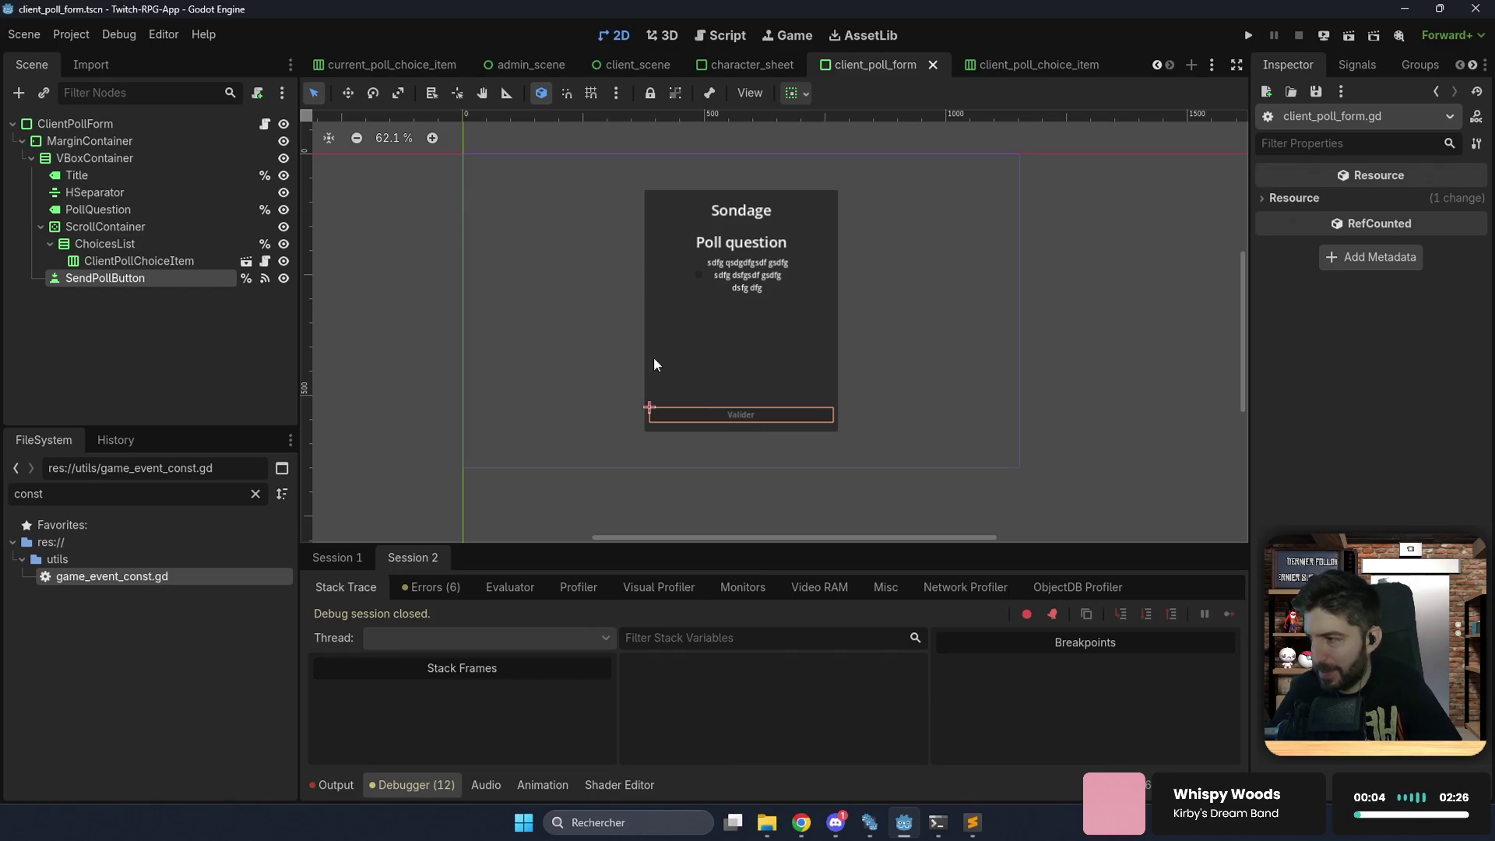
Open client_scene and select its GameEvents node.
click(187, 123)
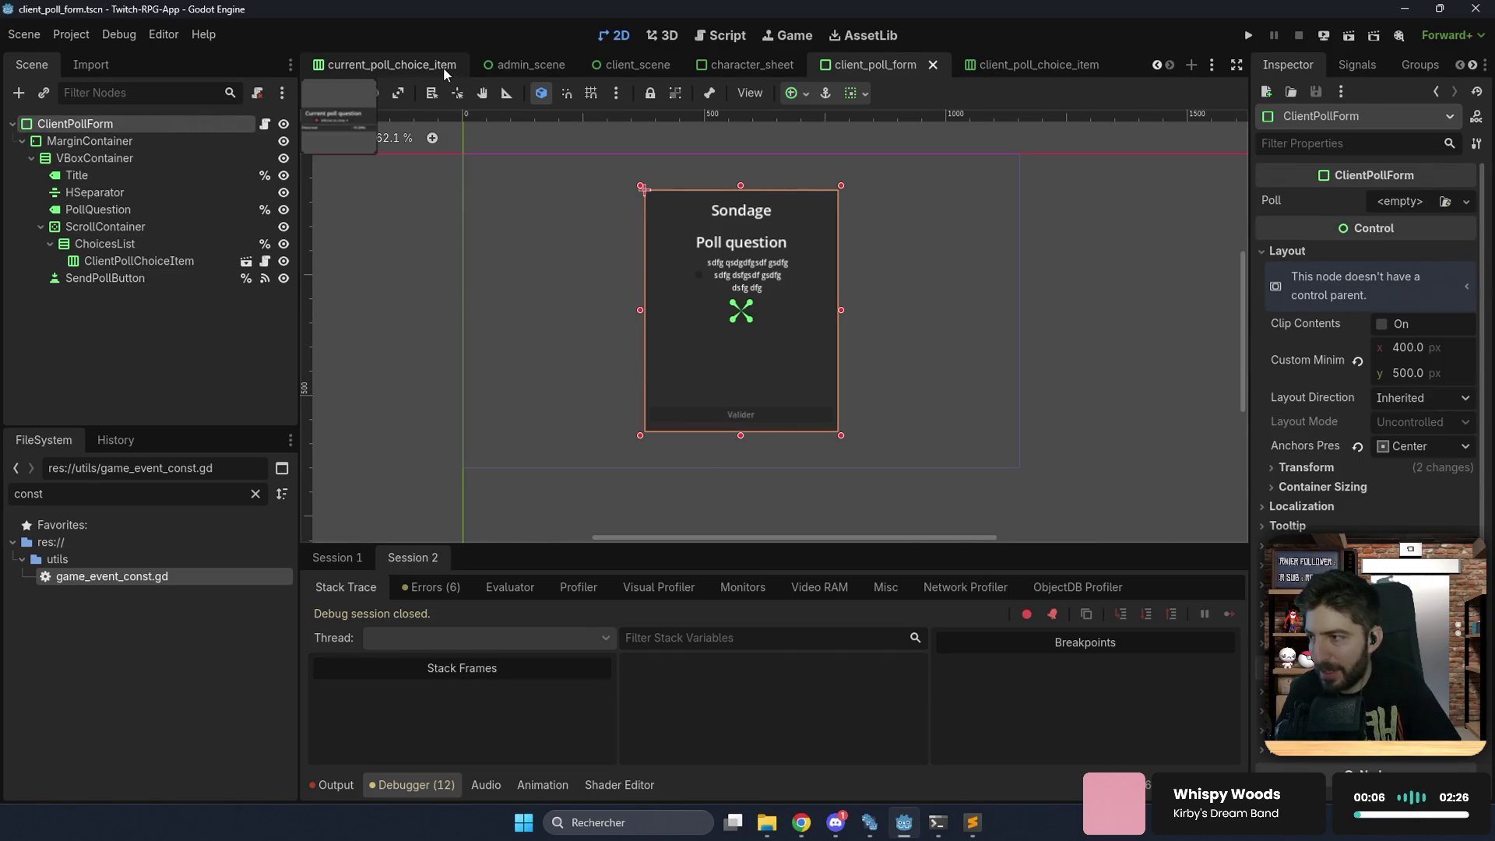
scroll(443, 67, up, 5)
scroll(442, 67, down, 3)
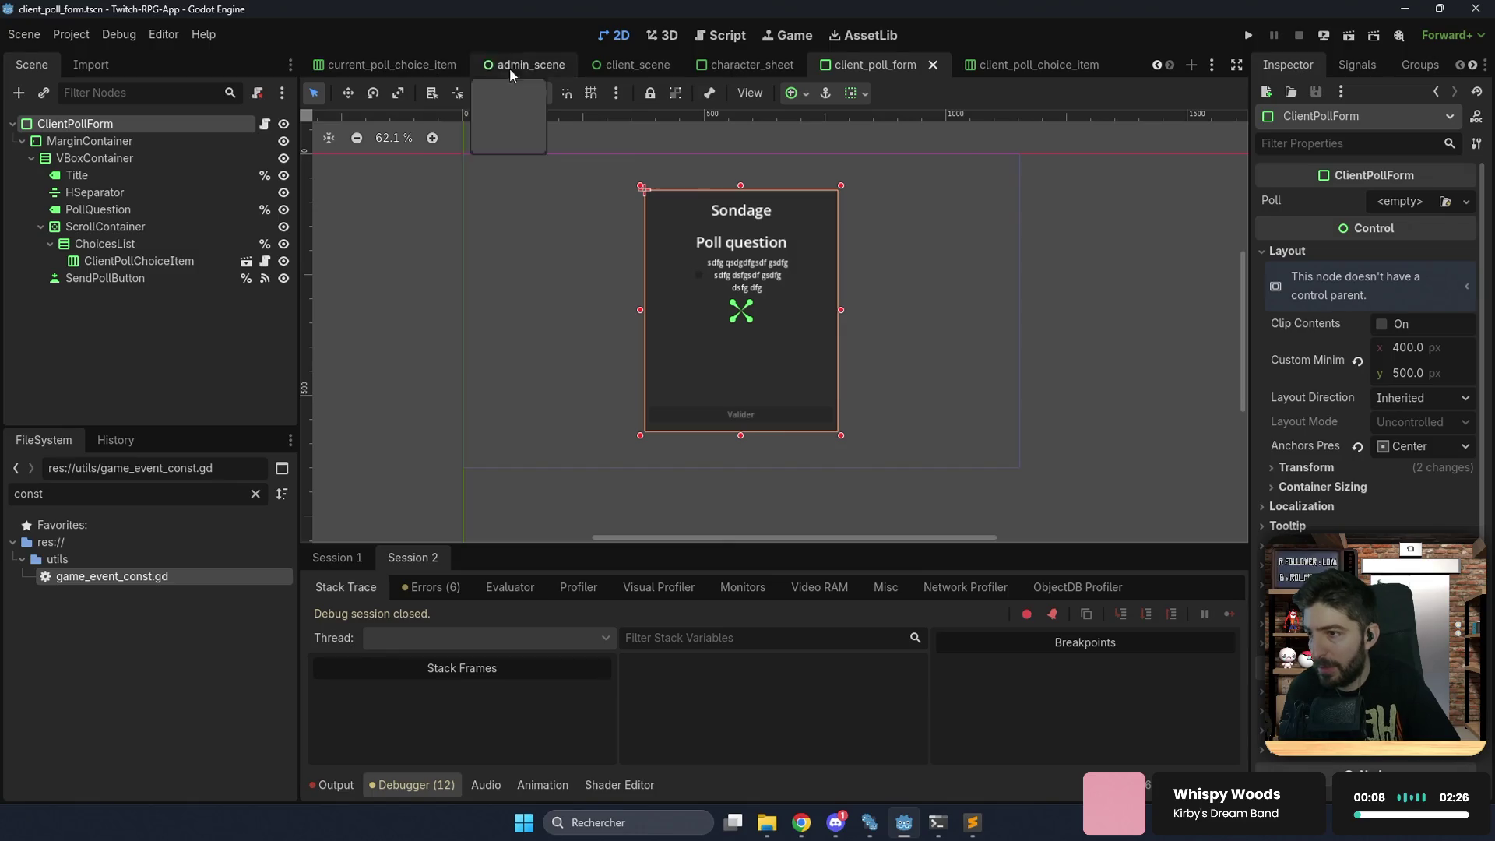
click(637, 65)
click(189, 124)
click(138, 137)
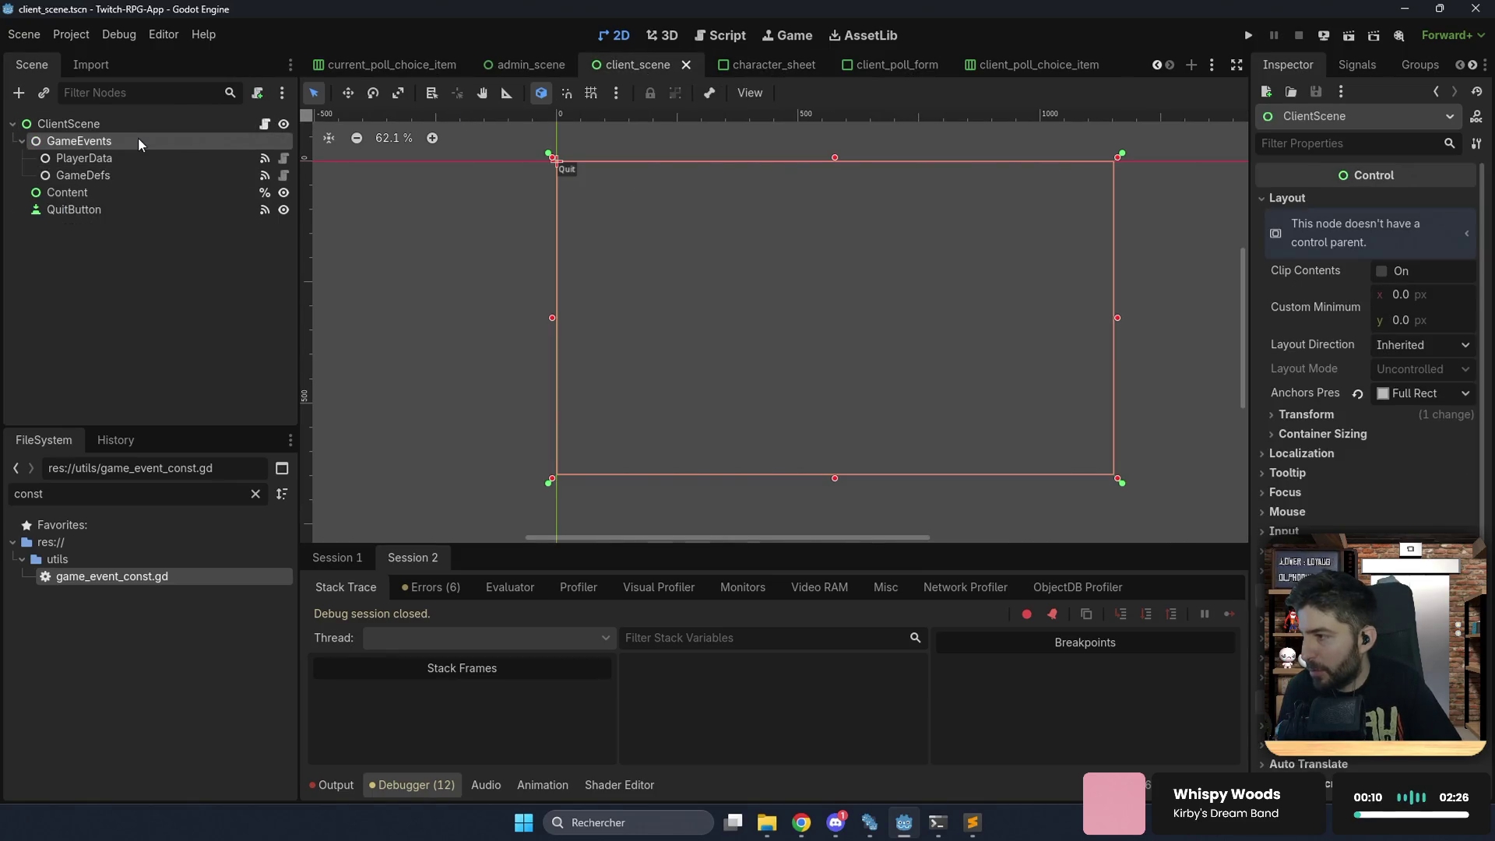
Add an RGS_Event child named PollData with Event Type poll-data, and save the scene.
key(ctrl+a)
text(r)
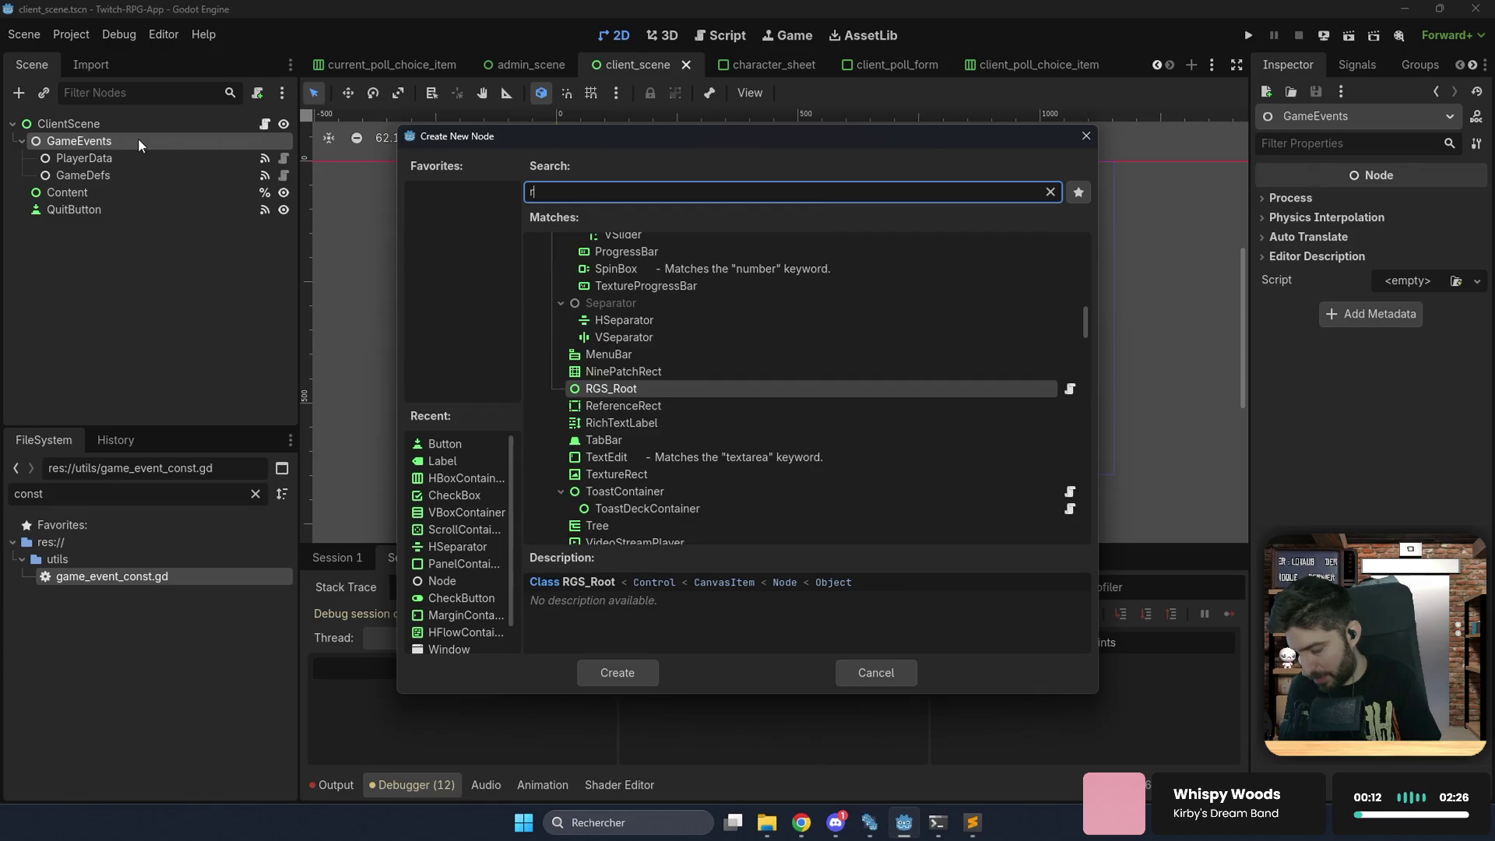
key(BackSpace)
text(ent)
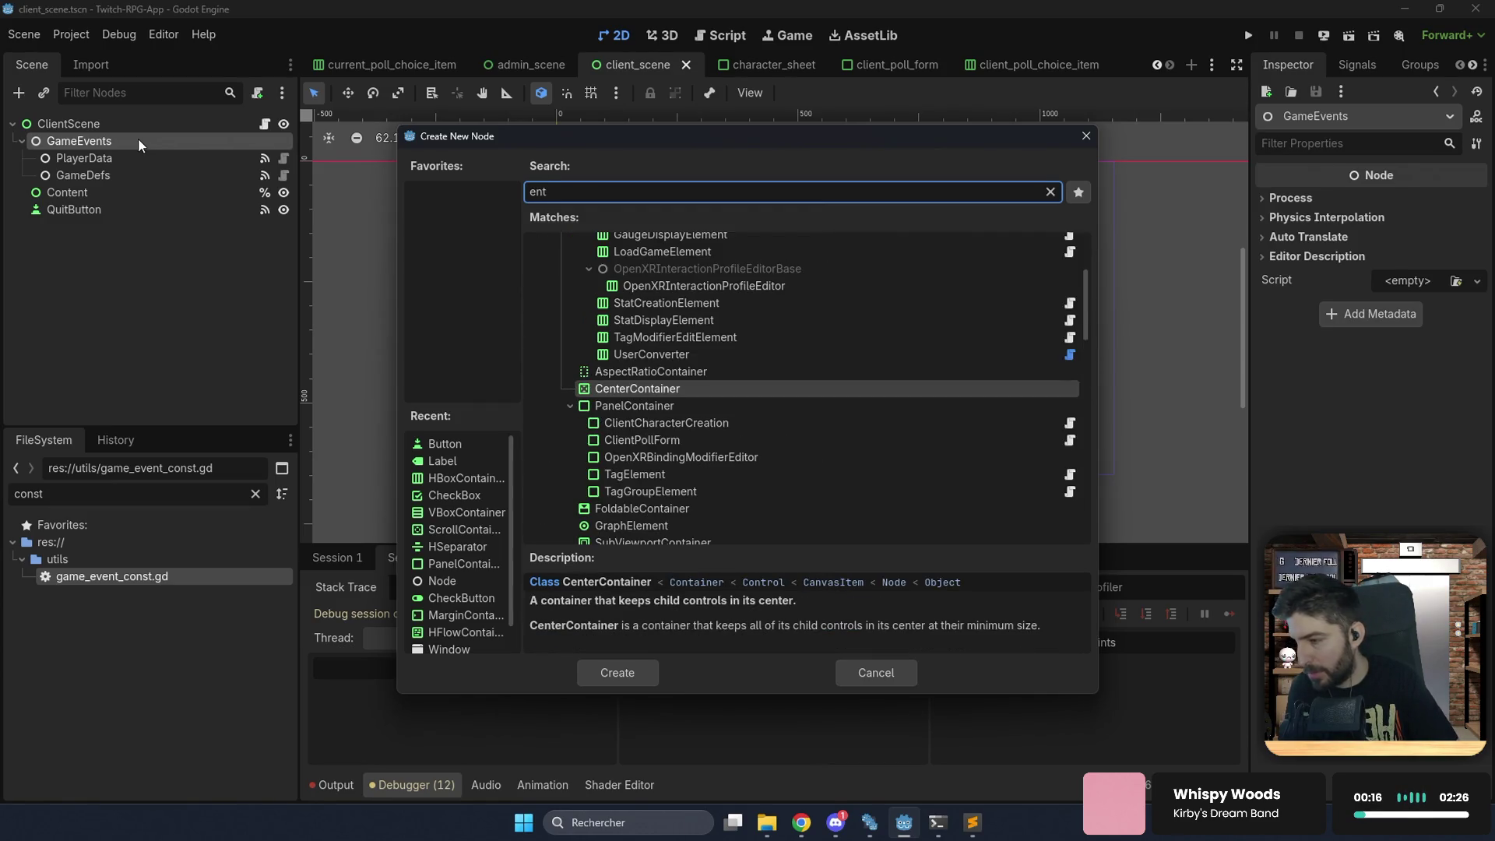
key(BackSpace)
key(BackSpace)
key(BackSpace)
text(rgs_e)
key(Return)
key(F2)
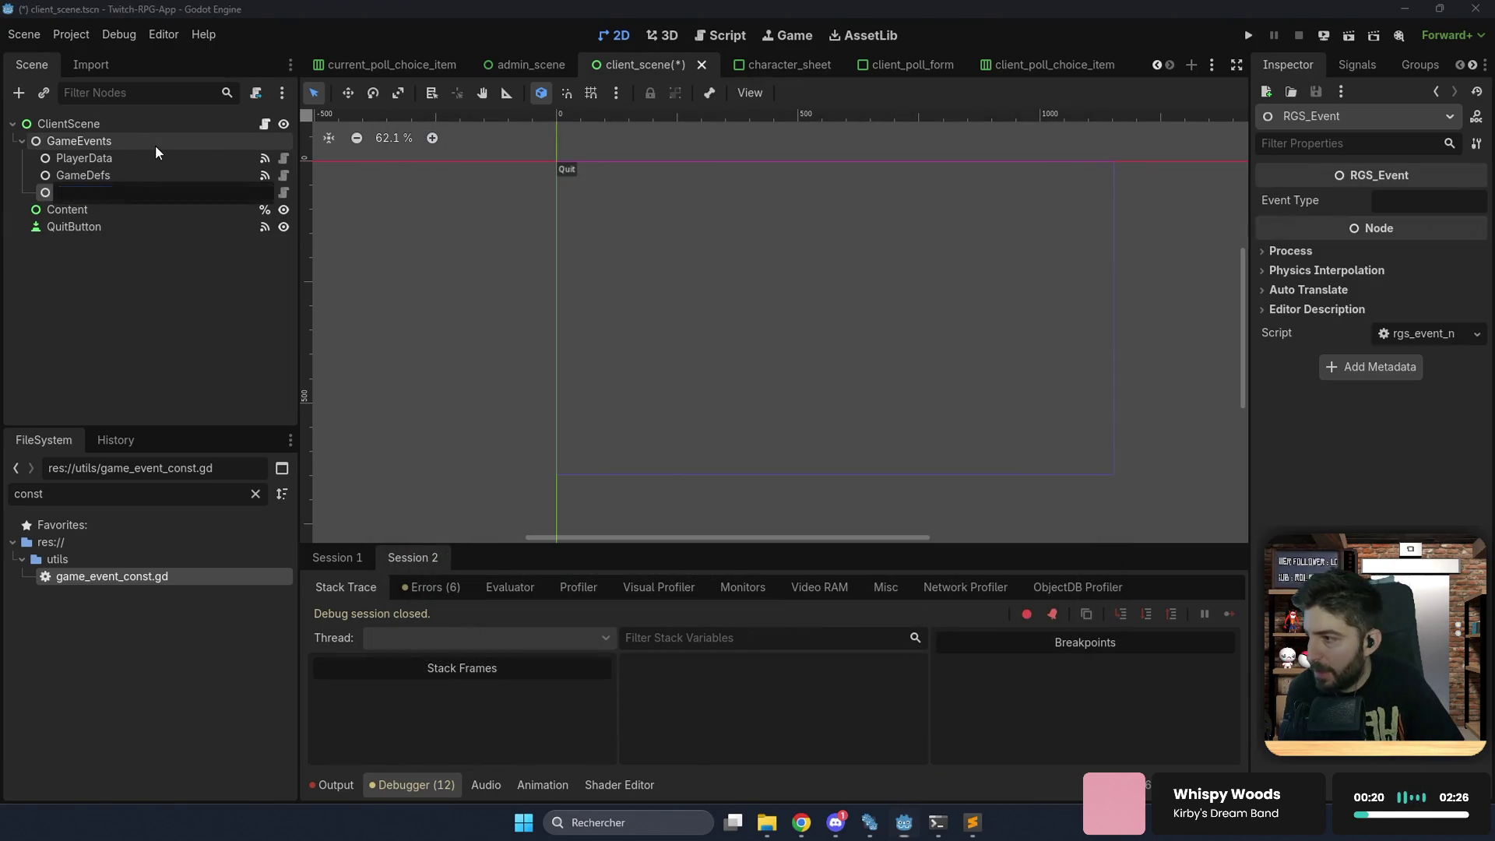
text(PollData)
key(Return)
click(1379, 202)
text(poll-data)
key(ctrl+s)
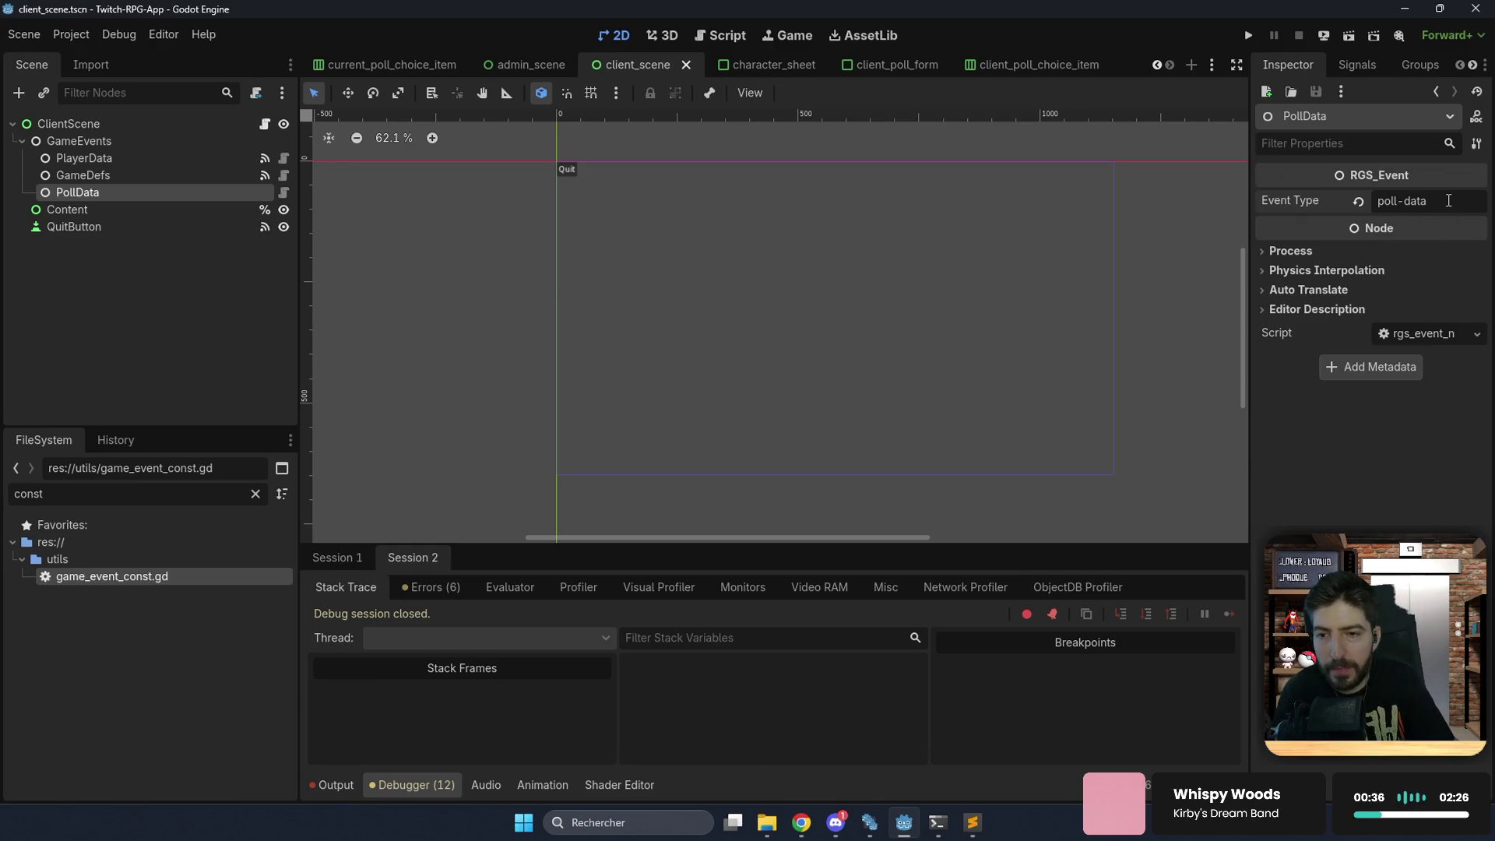
Connect PollData's event_received signal to a new _on_poll_data_event_received handler.
click(1354, 72)
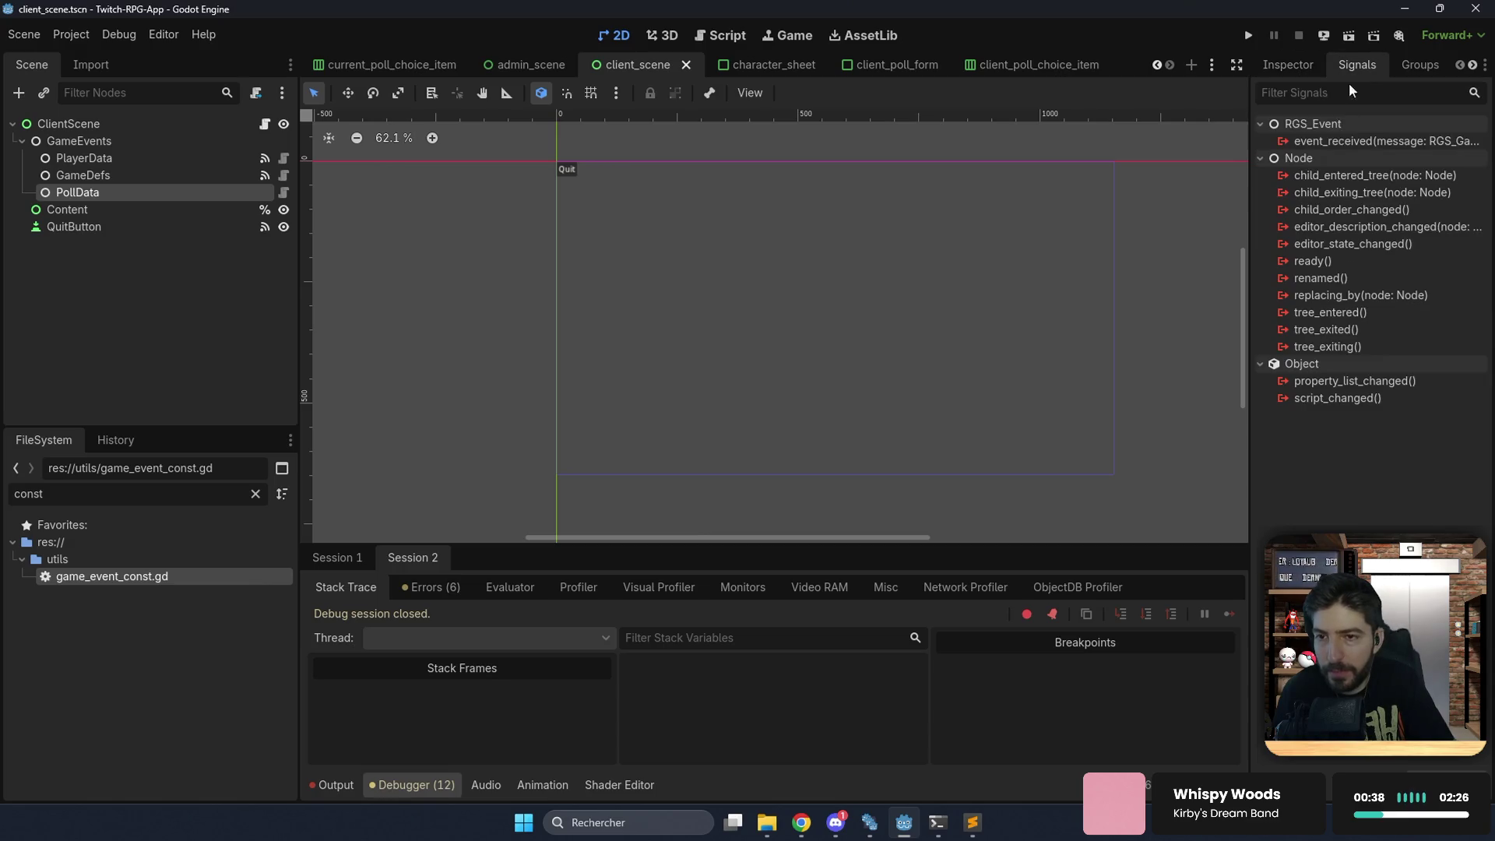
double_click(1321, 143)
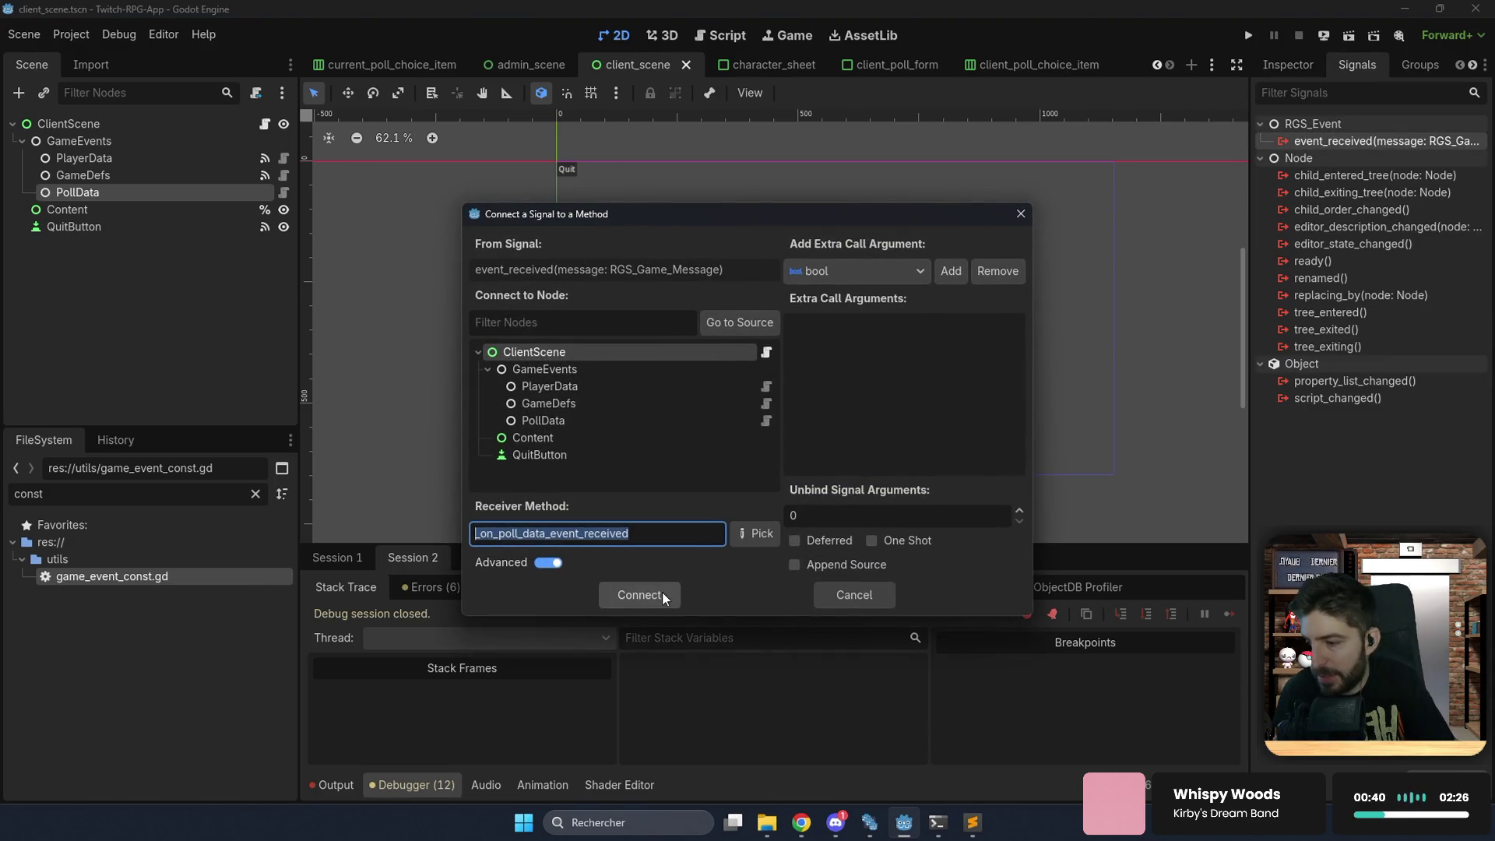
click(662, 595)
click(738, 410)
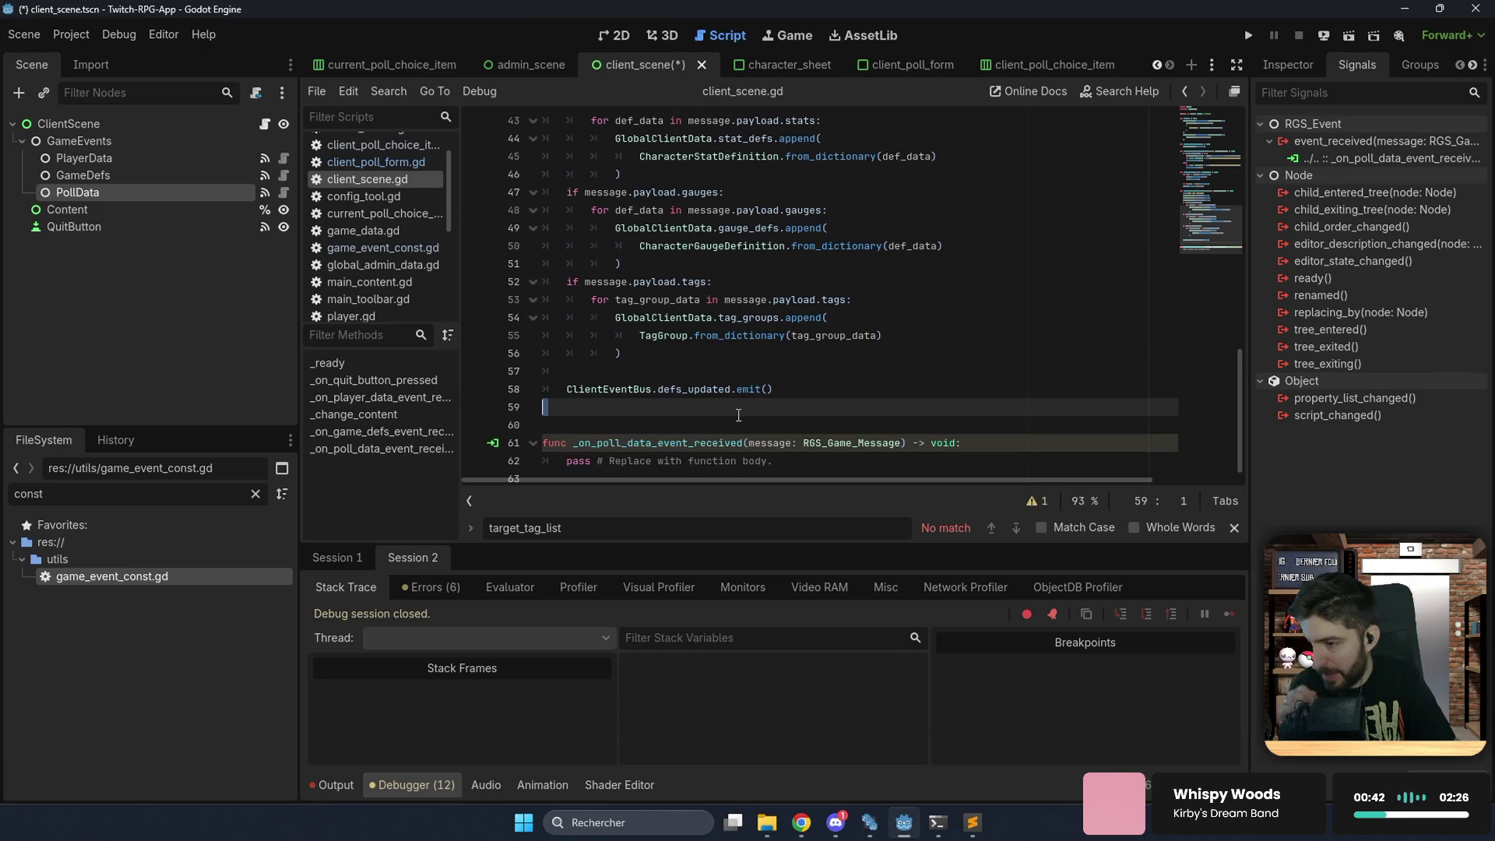
Add a 'for child in get_children():' loop at the start of _on_poll_data_event_received.
key(BackSpace)
click(963, 417)
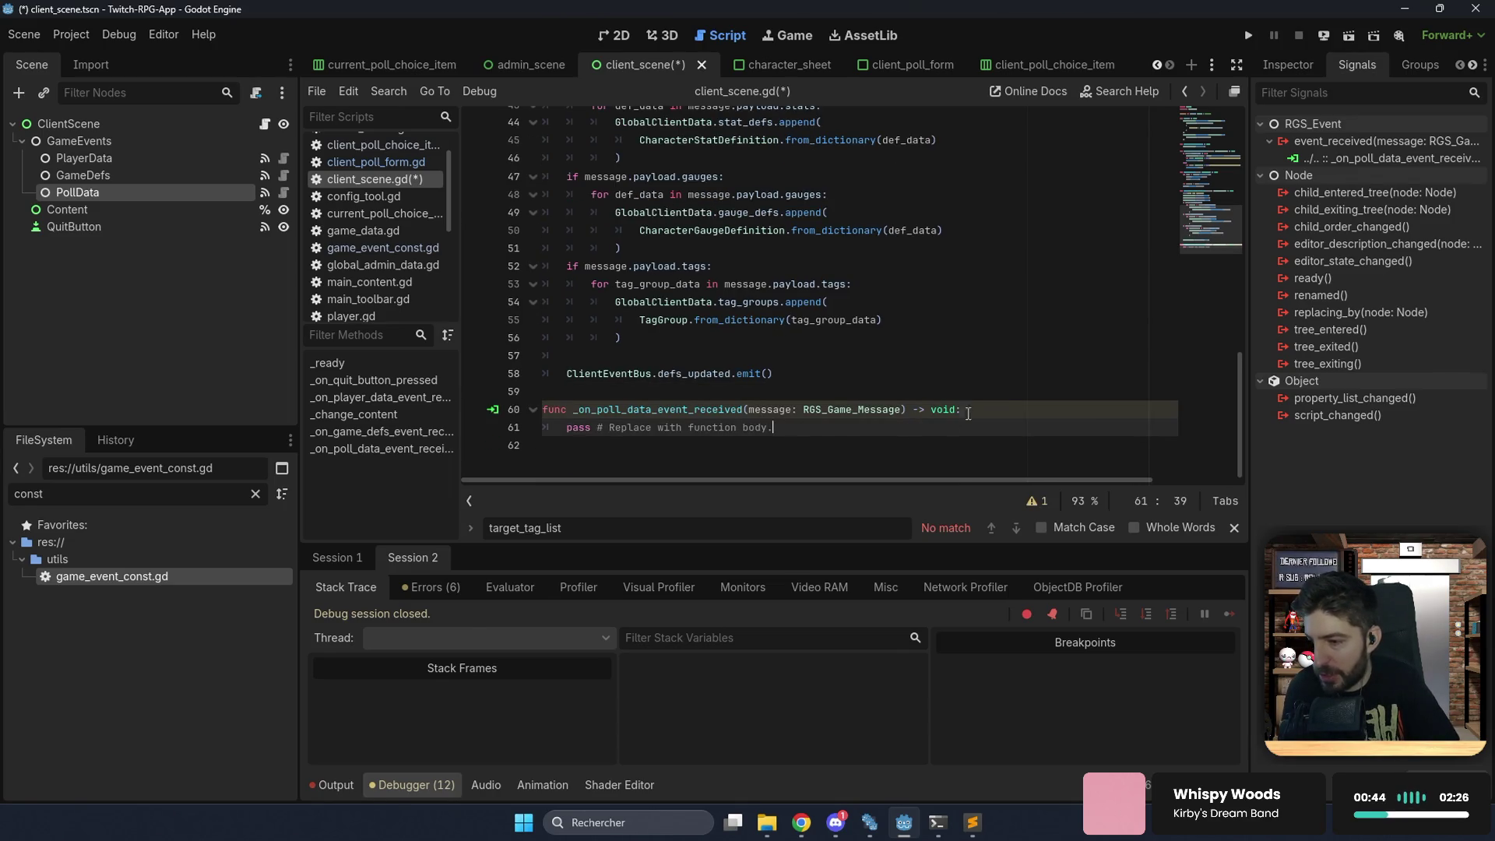
click(1011, 403)
key(Return)
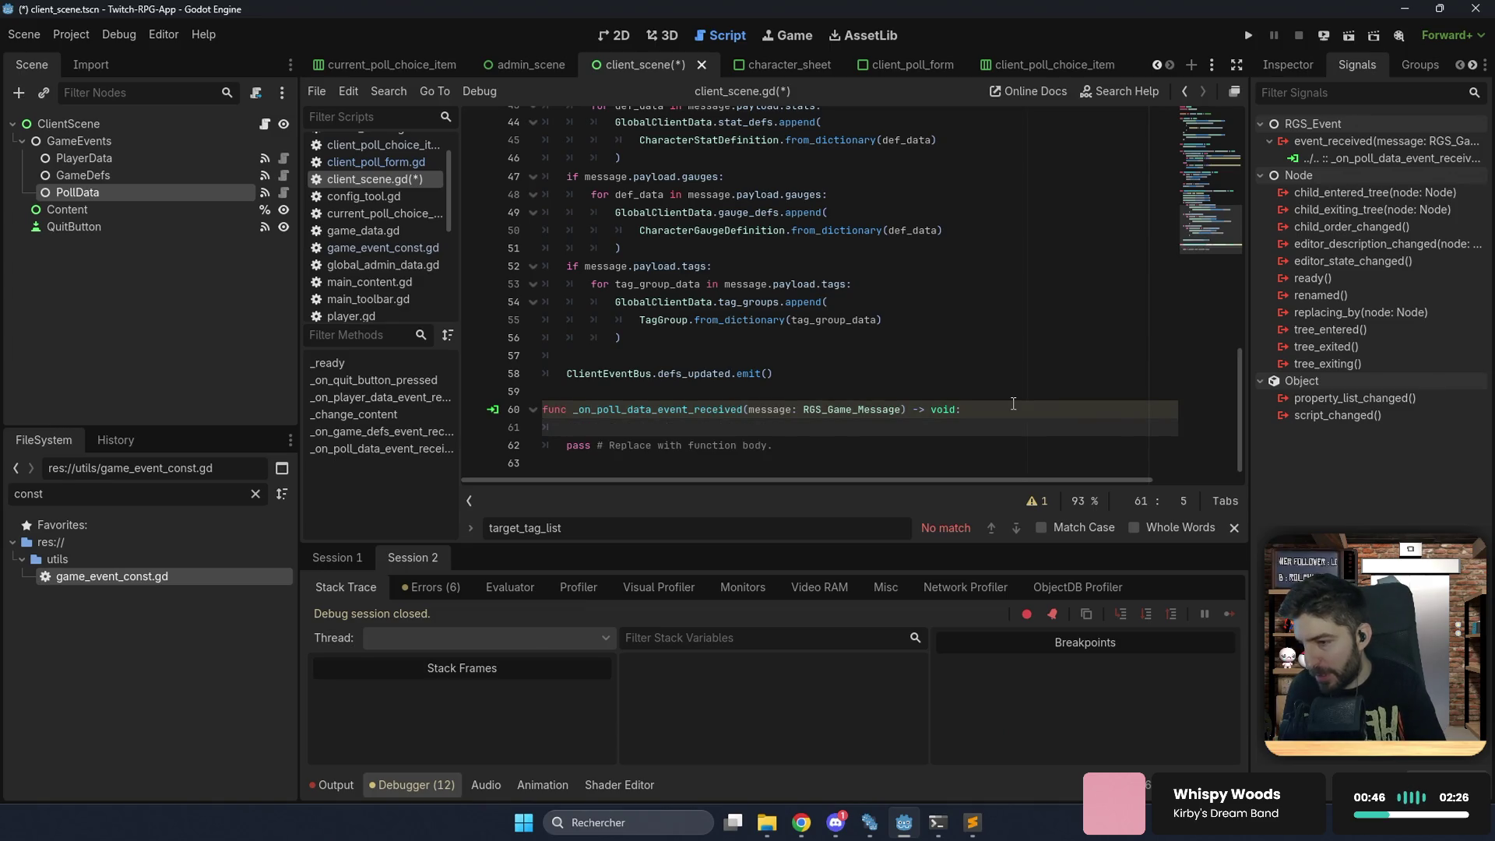
text(for child in)
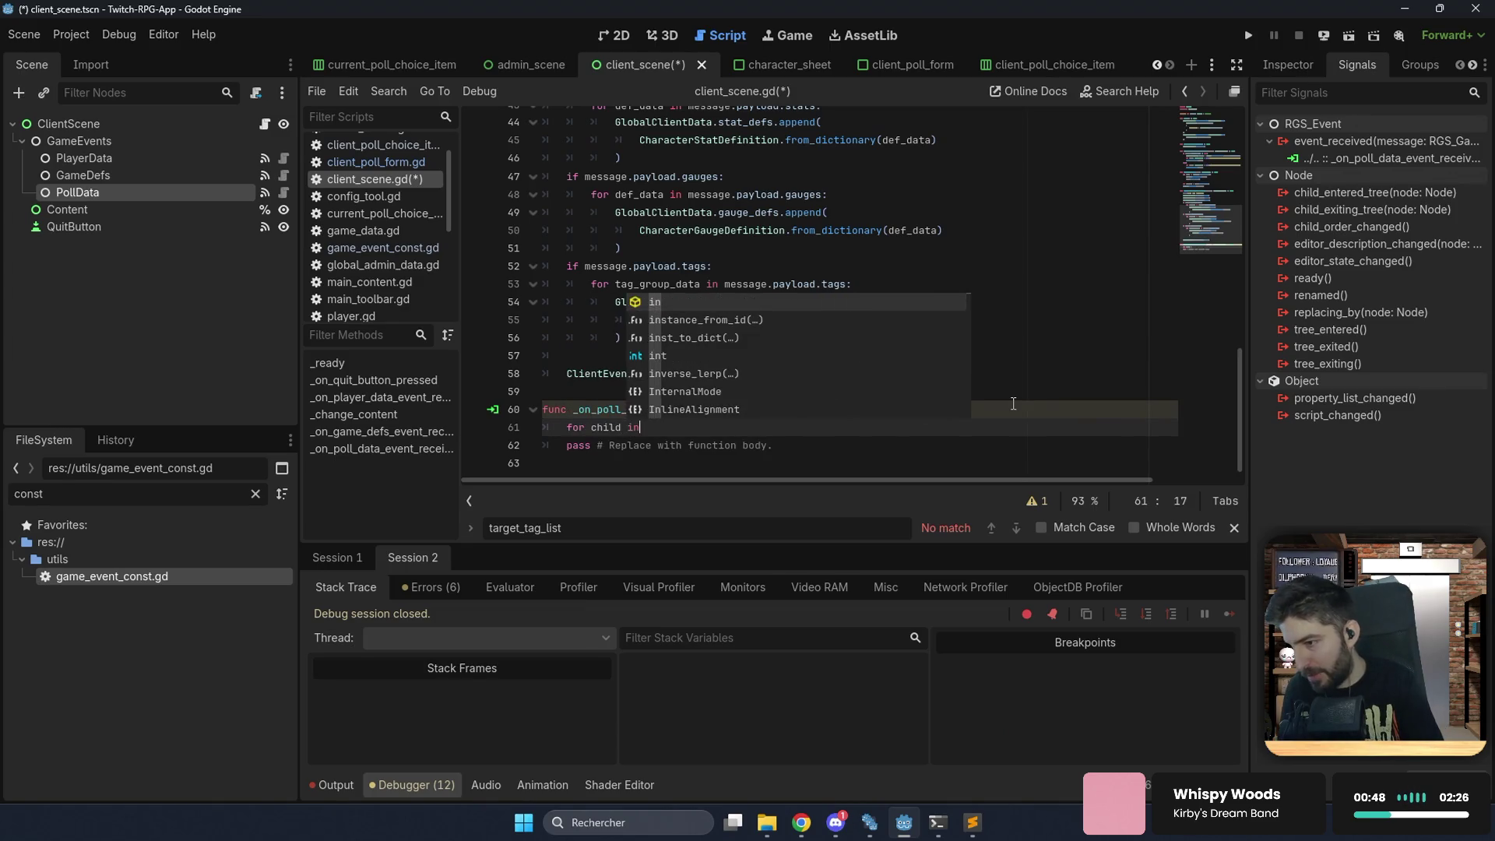
text( getc)
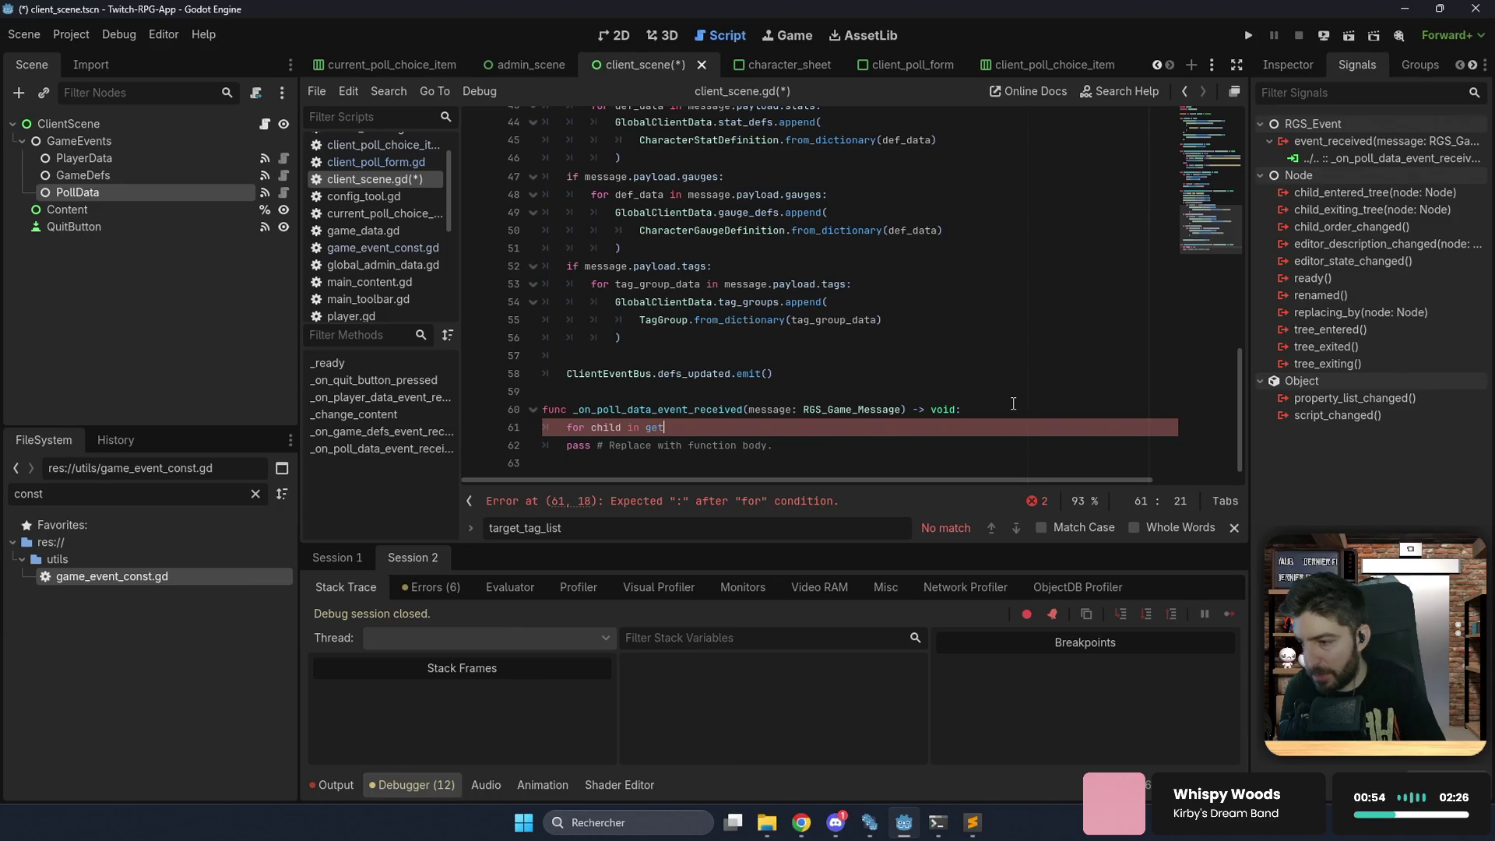
text(hi)
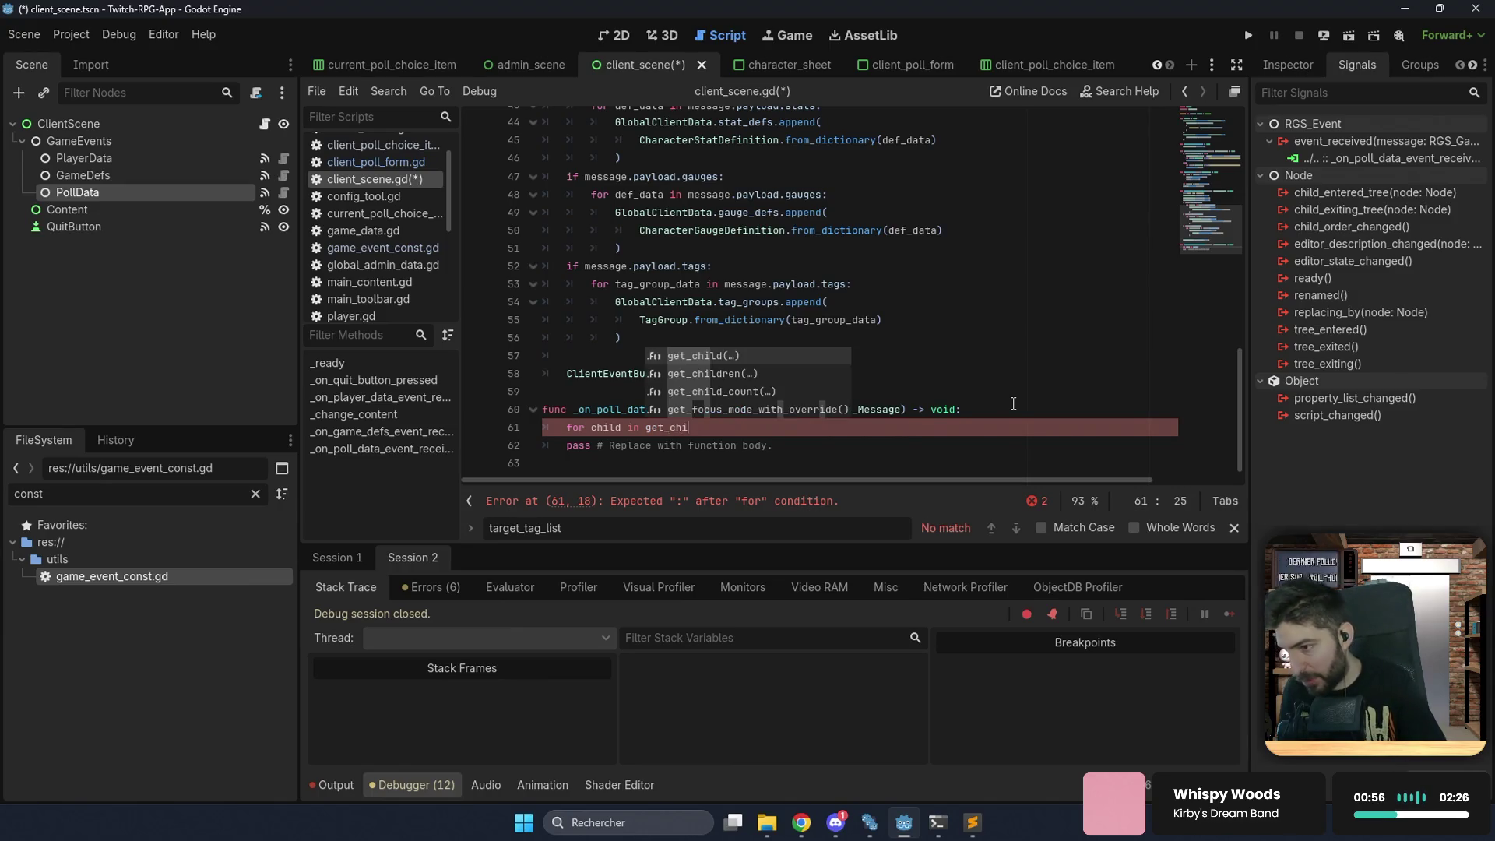
key(Down)
key(Return)
text():)
key(Return)
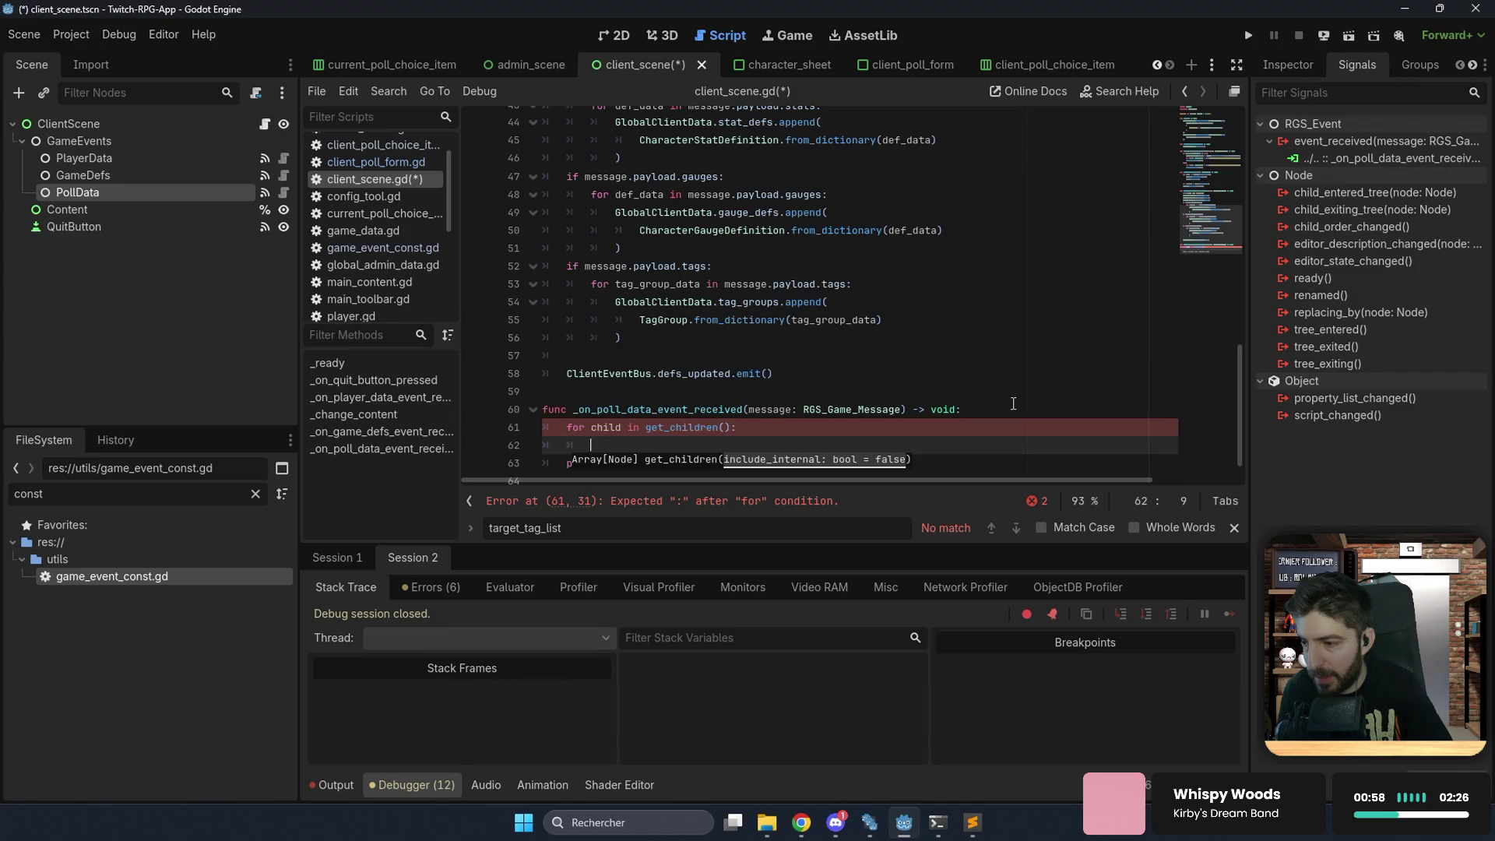
Inside the loop, return when the child is a ClientPollForm, and save client_scene.gd.
text(if c)
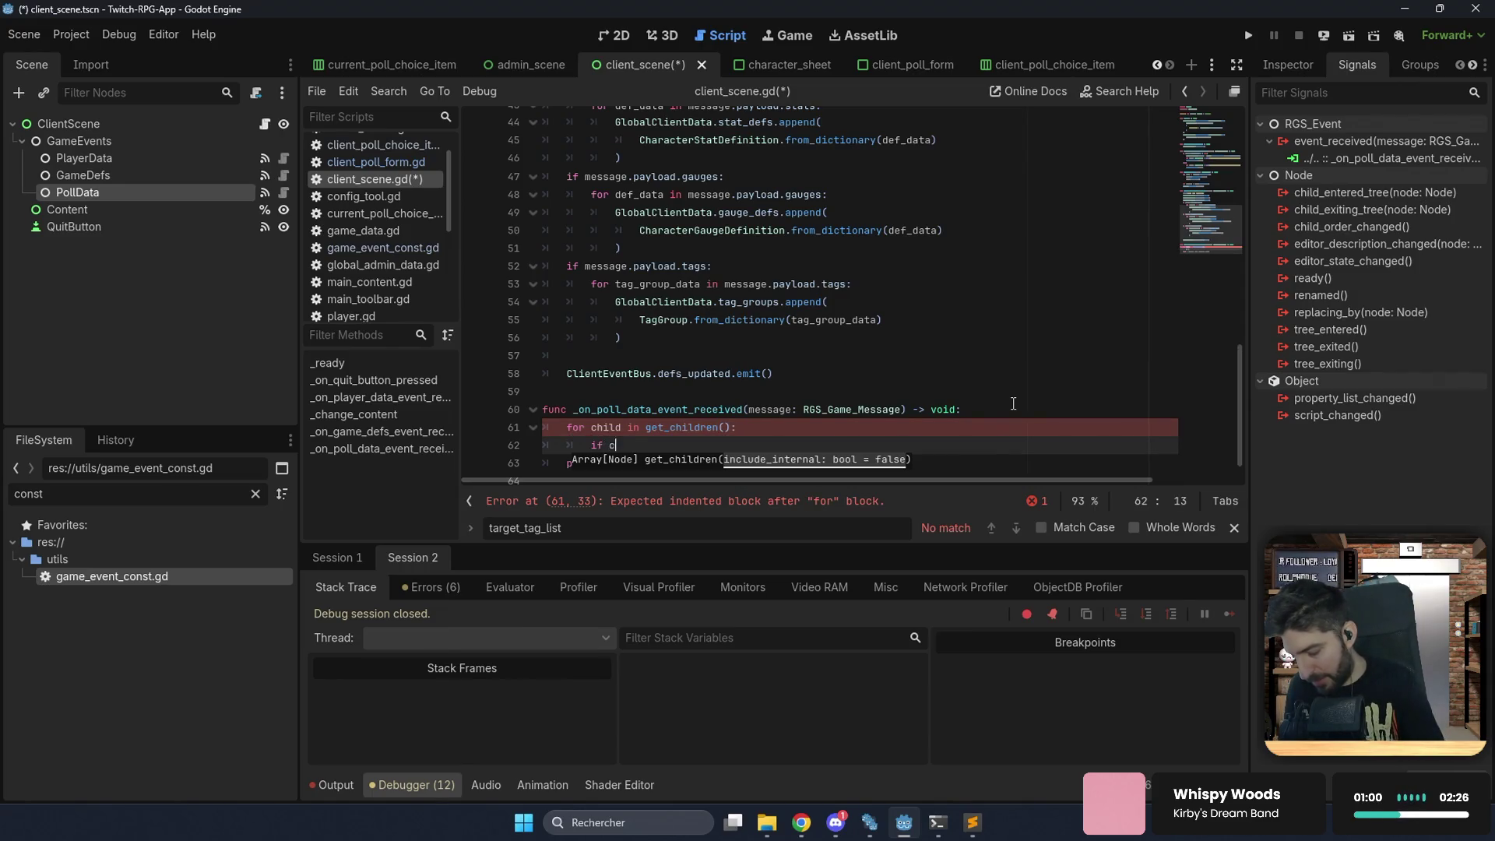
text(Cli)
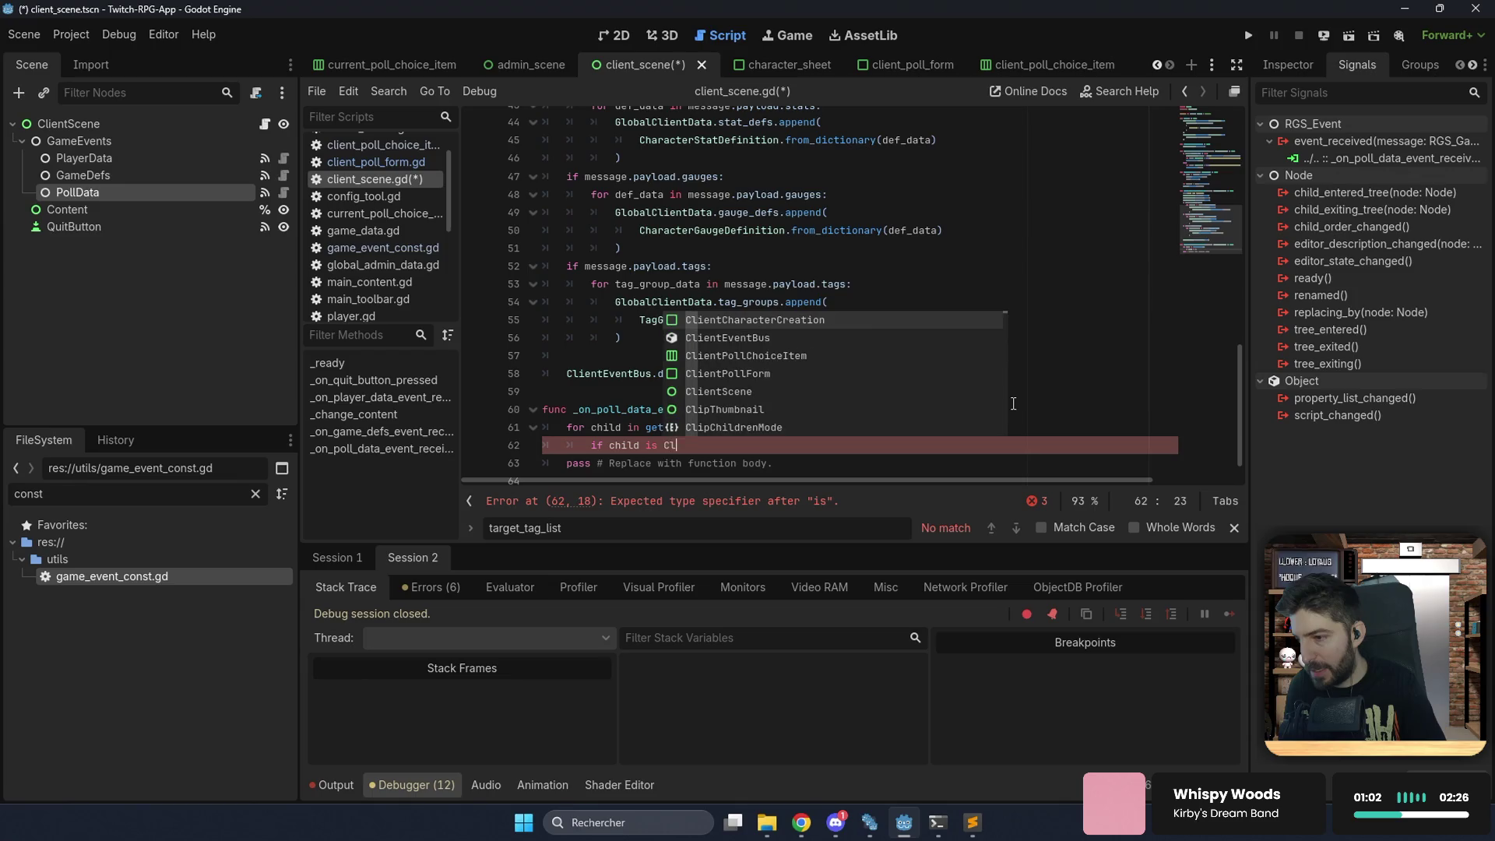
key(Down)
key(Down)
key(Down)
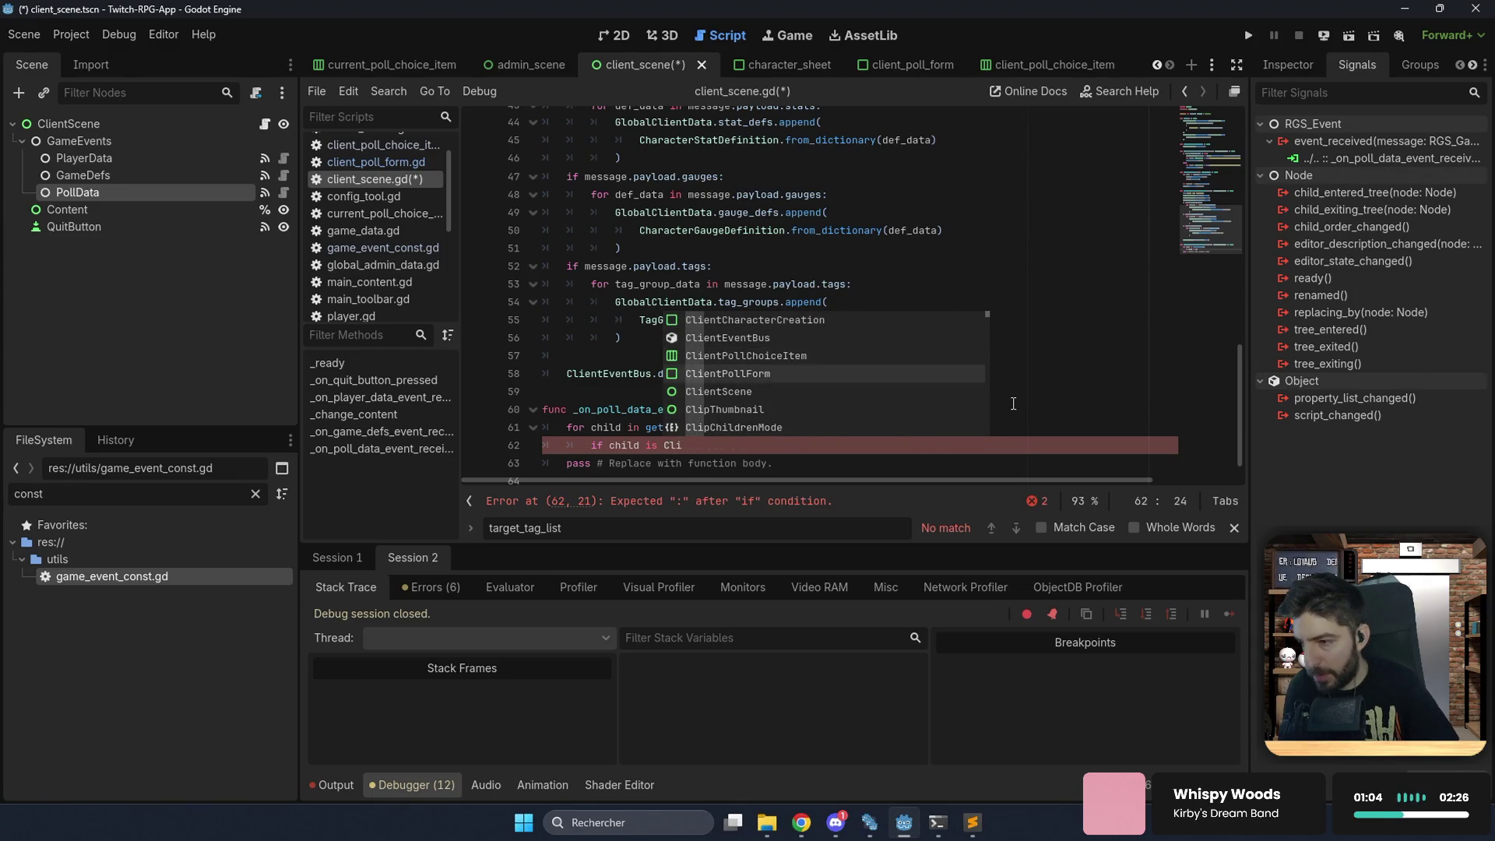
key(Return)
text(:)
key(Return)
text(return)
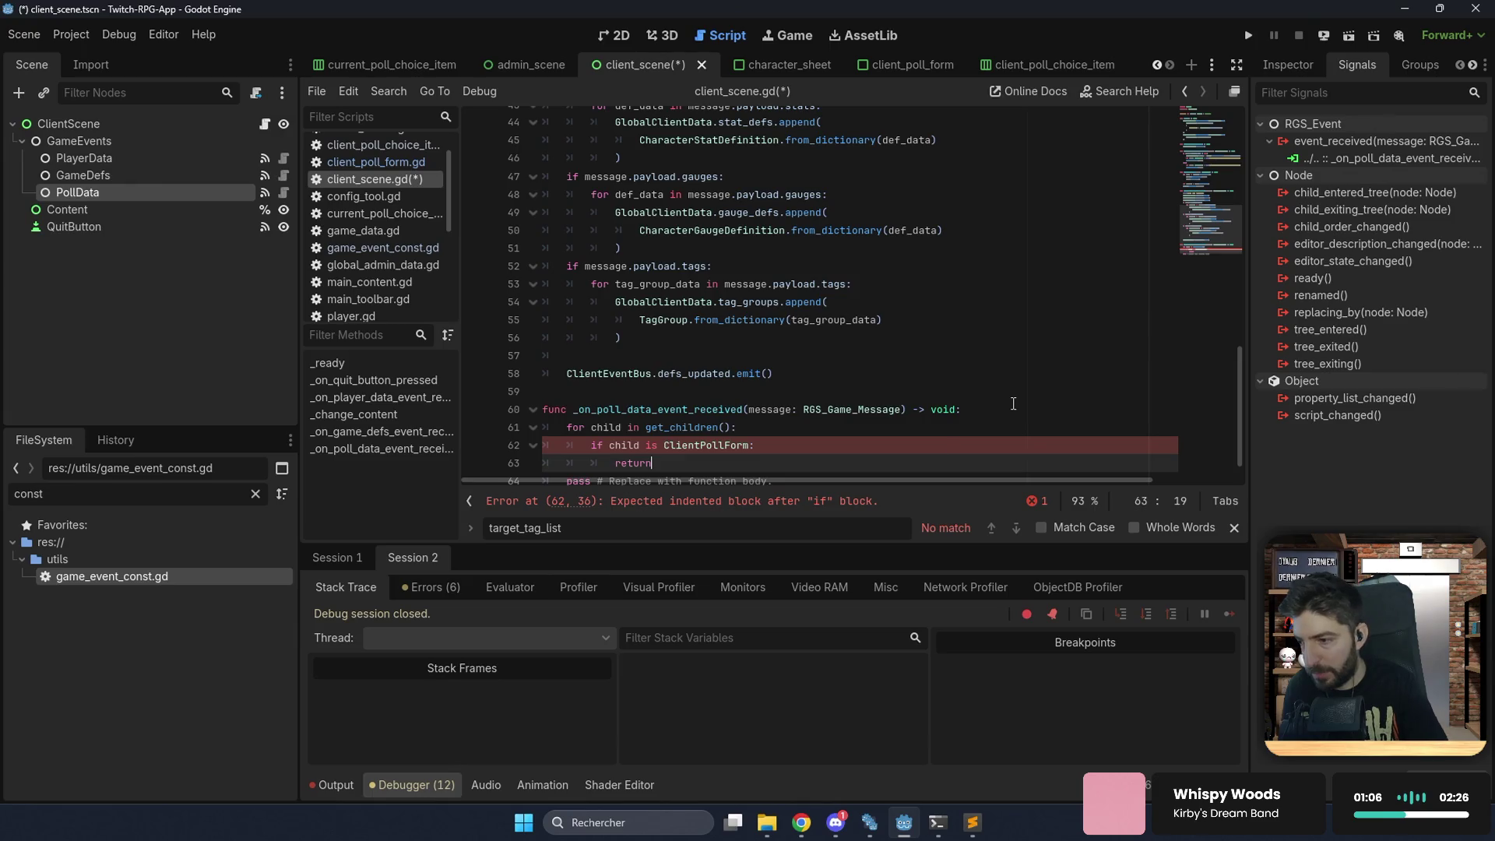
key(ctrl+s)
Filter the FileSystem dock for 'client_poll'.
scroll(732, 460, down, 1)
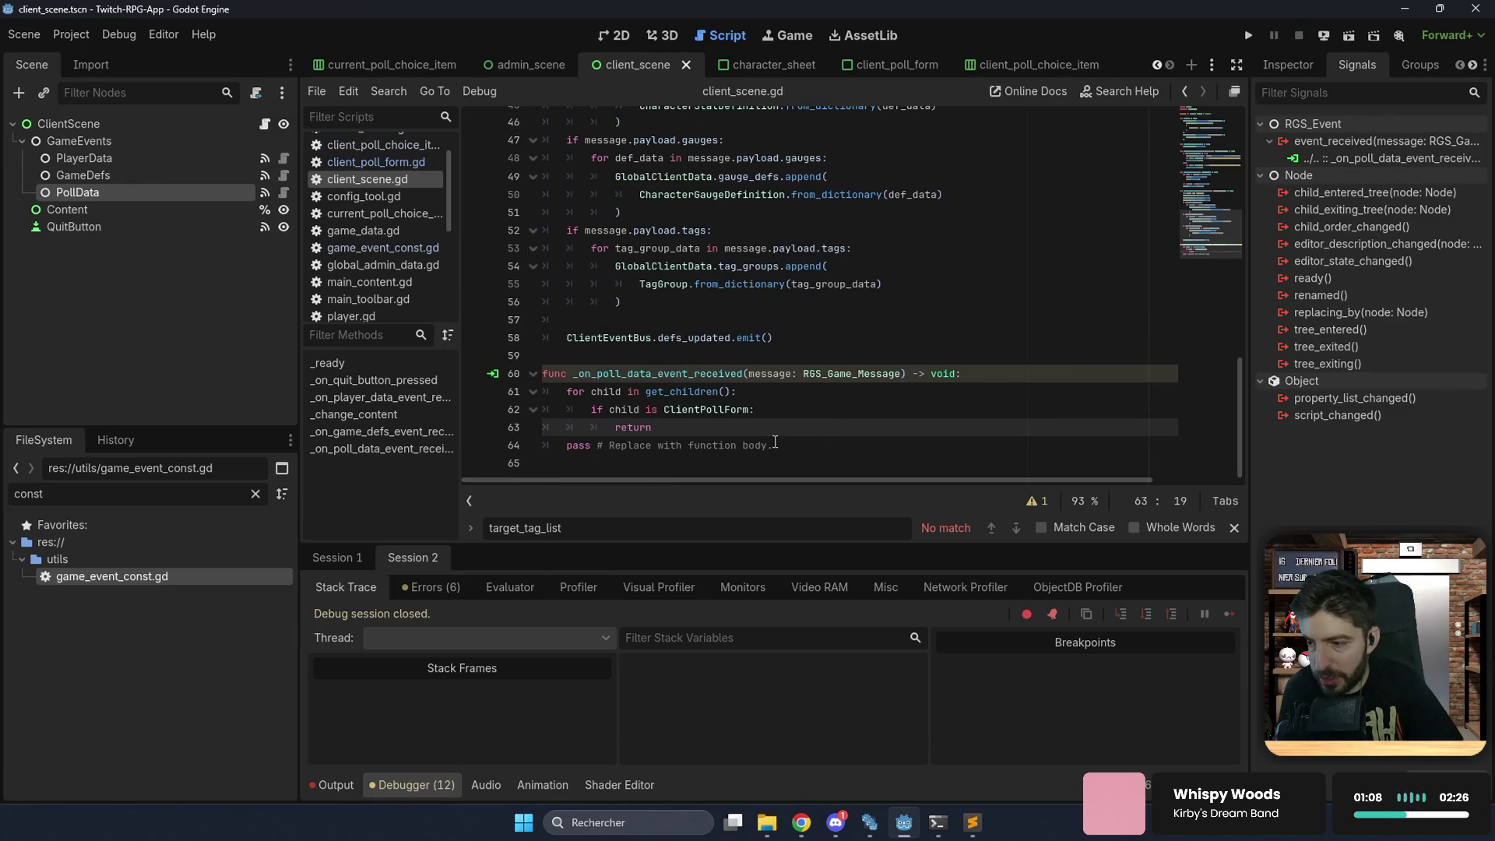
double_click(24, 488)
text(clien)
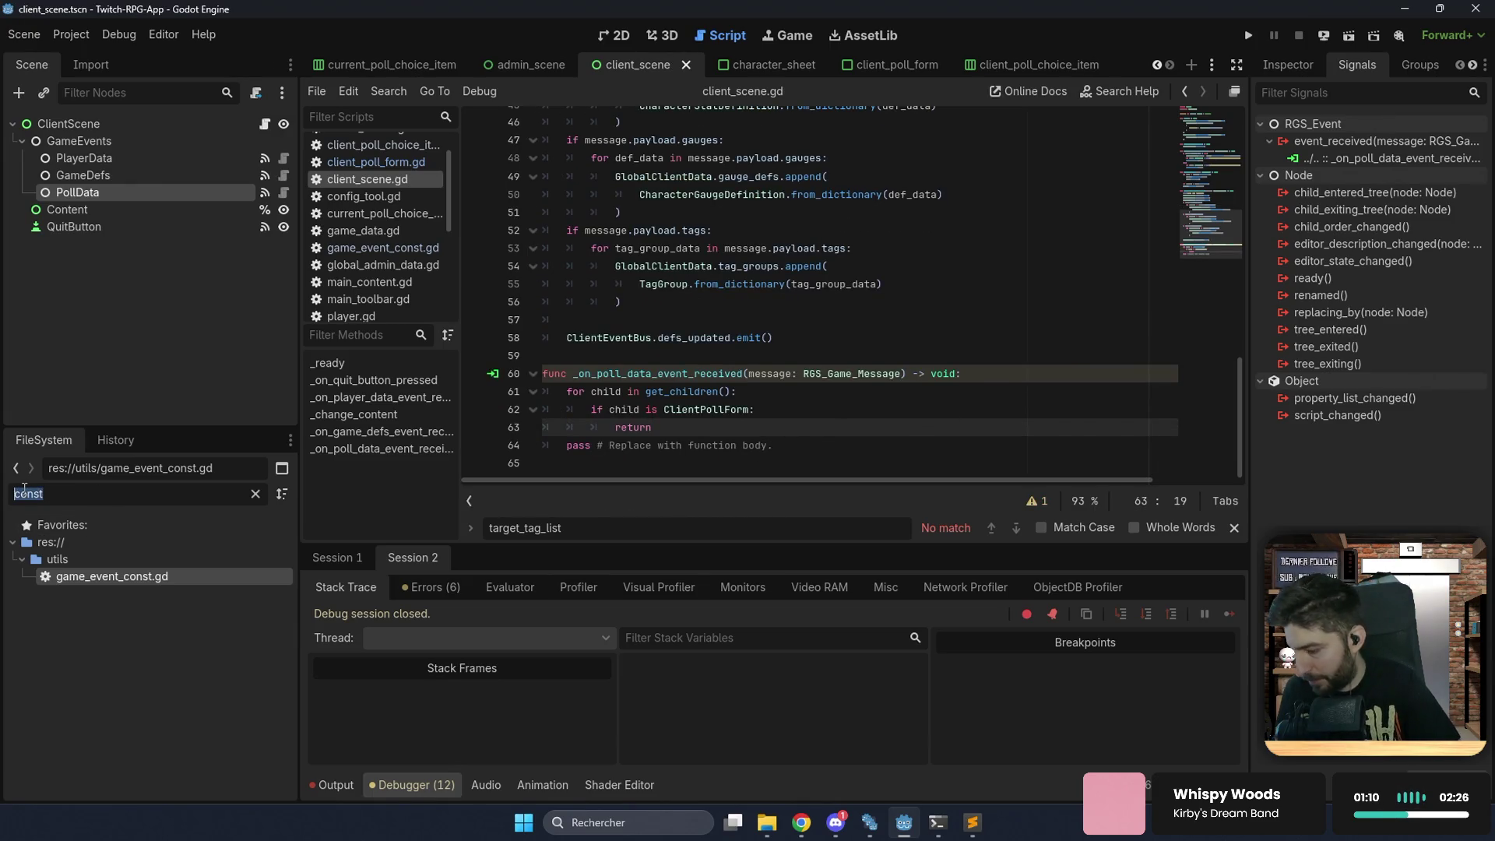
text(t_poll)
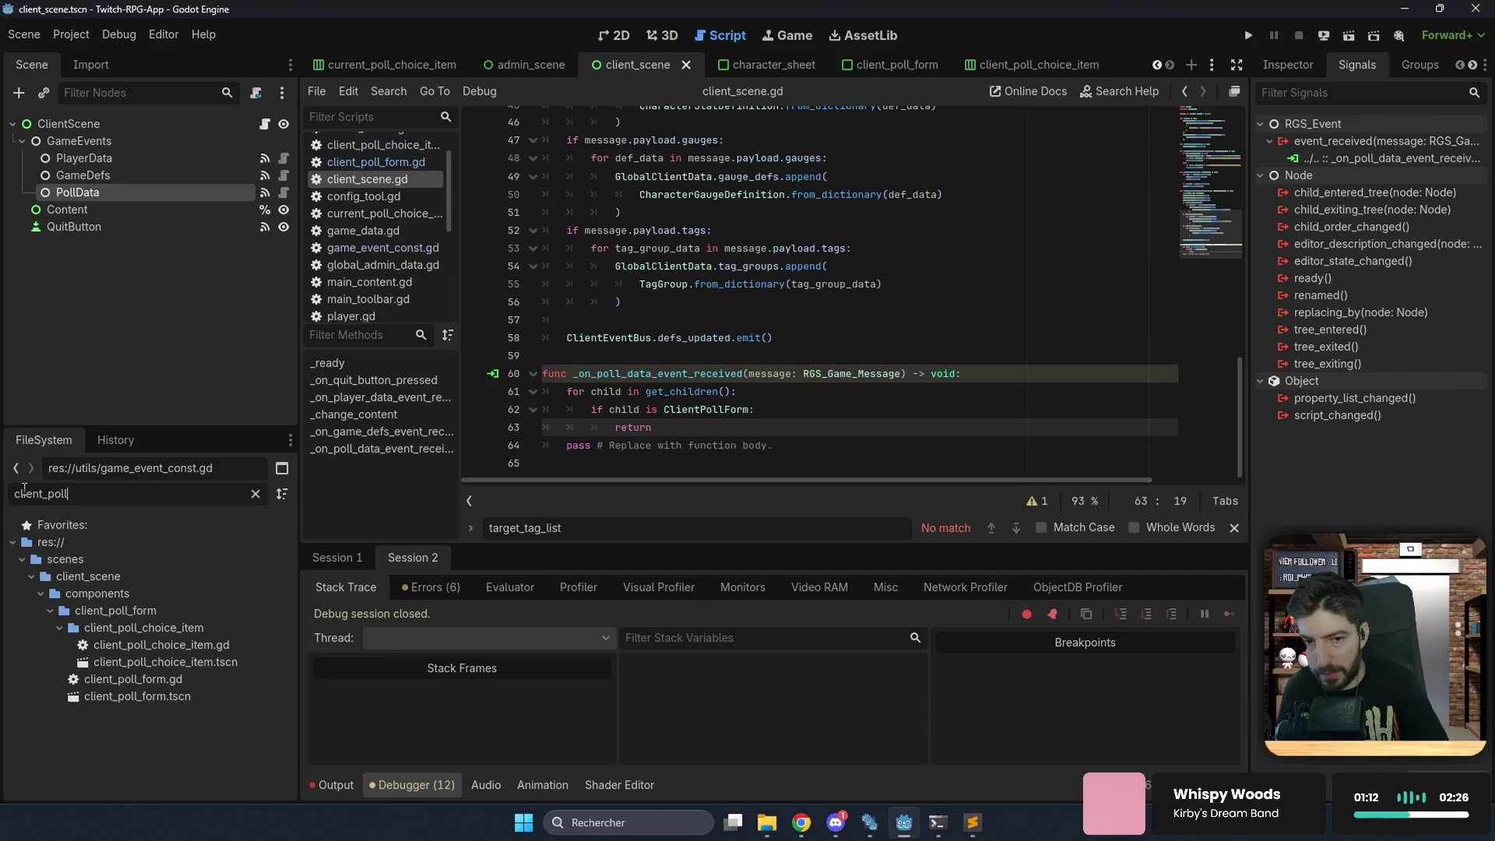
Preload client_poll_form.tscn into client_scene.gd as the CLIENT_POLL_FORM constant.
mouse_move(153, 697)
mouse_down()
mouse_move(592, 476)
mouse_move(757, 262)
mouse_move(620, 190)
mouse_move(686, 156)
mouse_move(766, 156)
mouse_up()
click(765, 145)
key(Return)
mouse_move(766, 150)
double_click(628, 174)
Replace the handler's placeholder pass line and begin a 'var instance' declaration.
click(1226, 254)
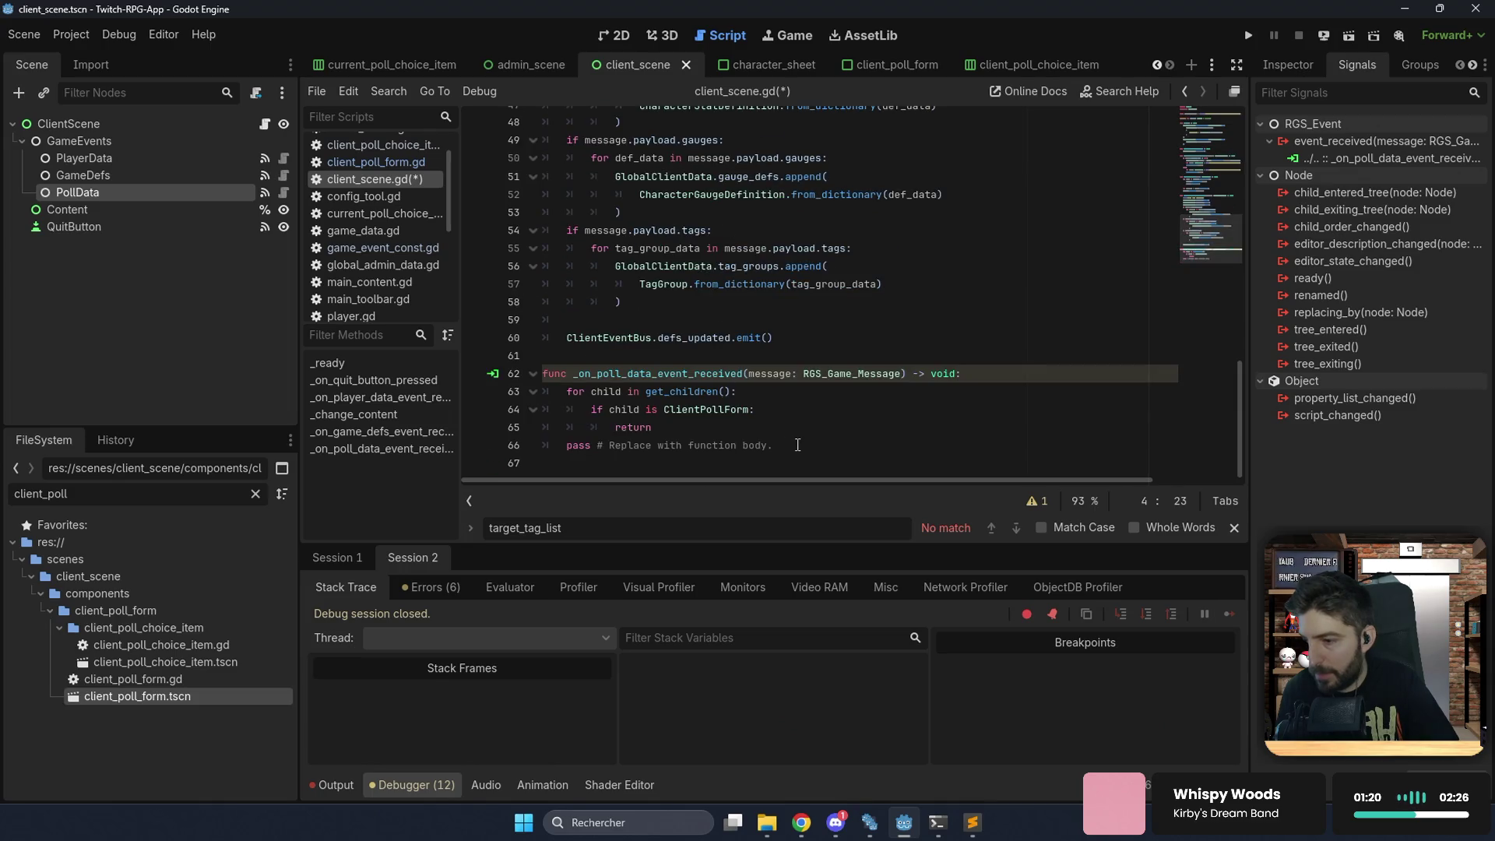
drag(810, 446, 814, 424)
key(Return)
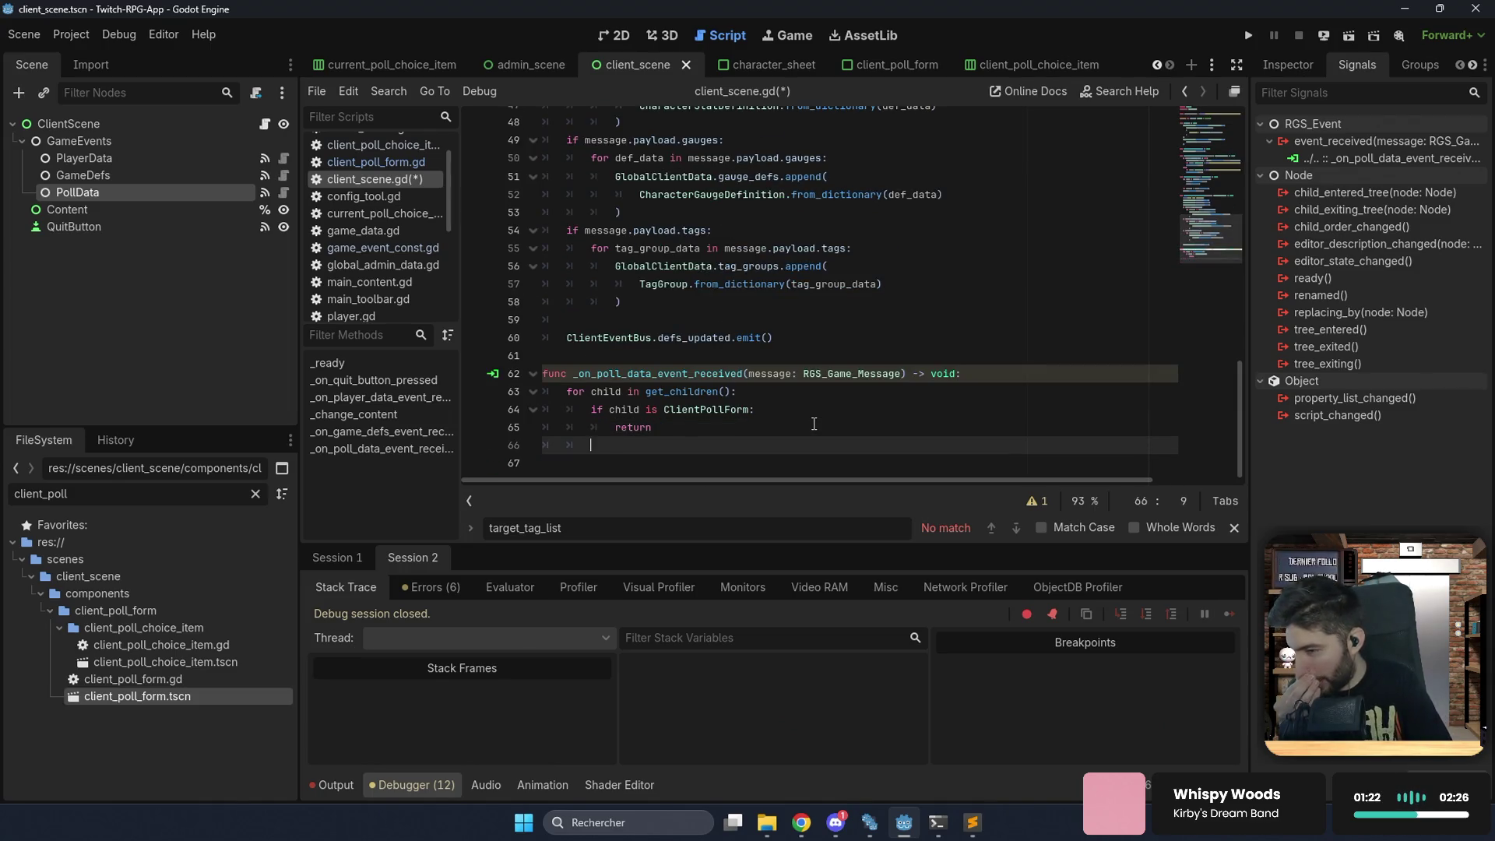
key(Return)
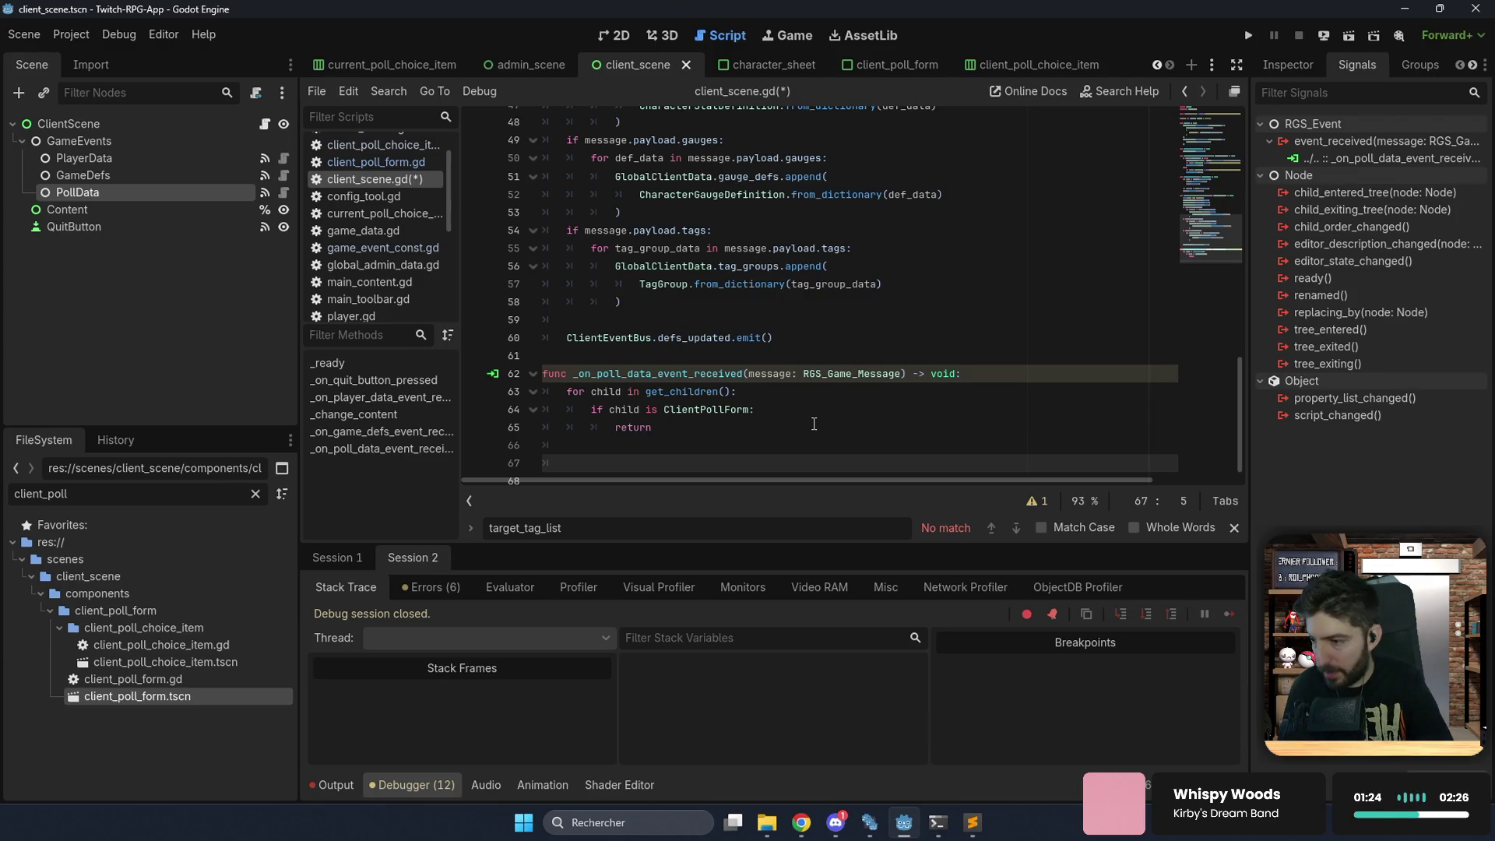
text(var instance: Cl)
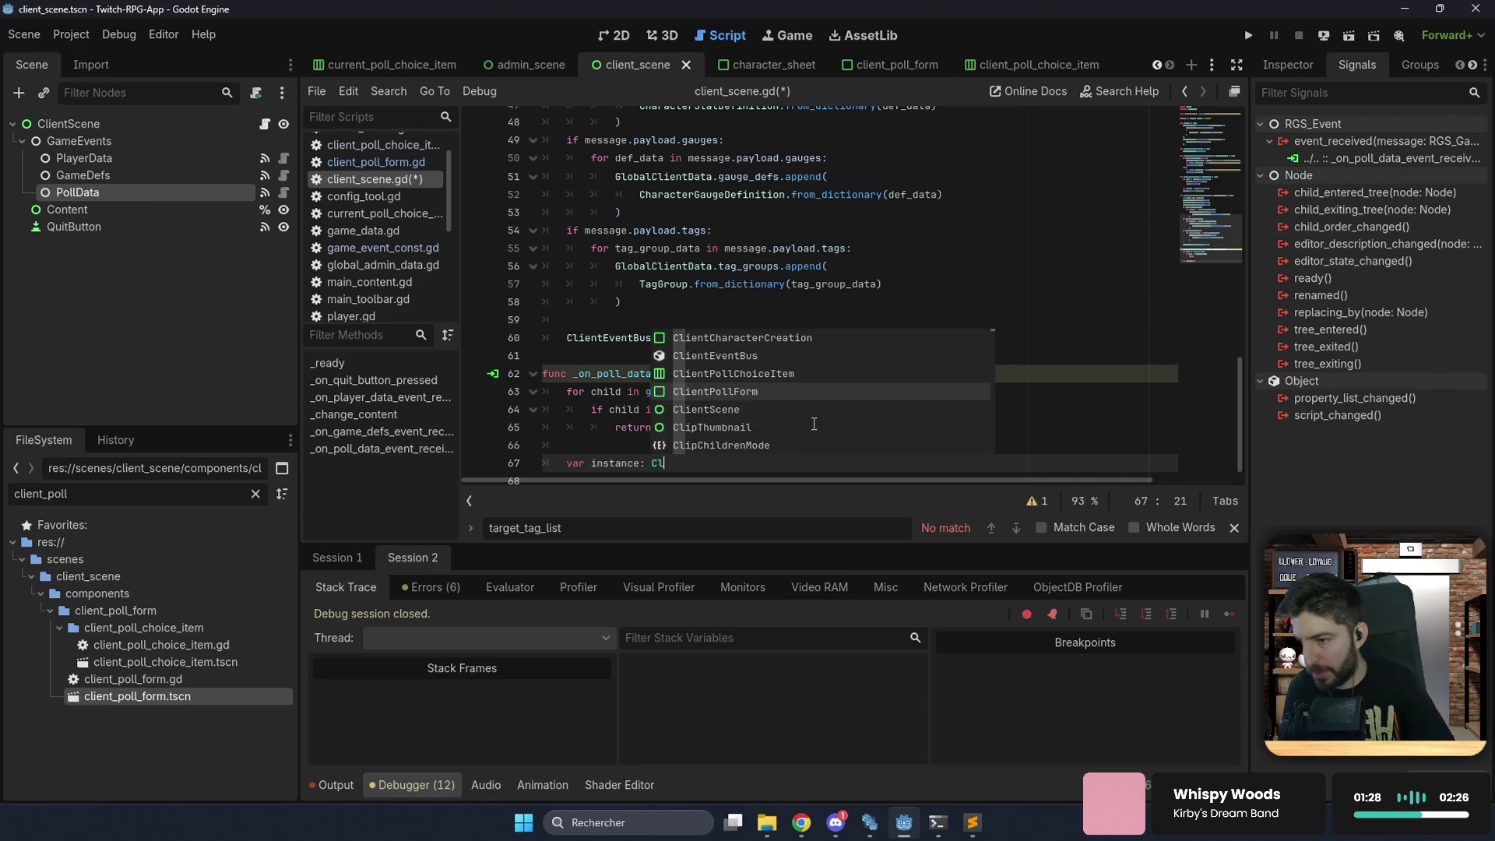
Declare 'var instance: ClientPollForm = CLIENT_POLL_FORM.instantiate()' in the poll-data handler.
key(Return)
key(BackSpace)
text(CL)
key(Return)
text(.inst)
key(Return)
key(Escape)
Add the form with add_child(instance), then switch to client_poll_form.gd.
key(Return)
key(Return)
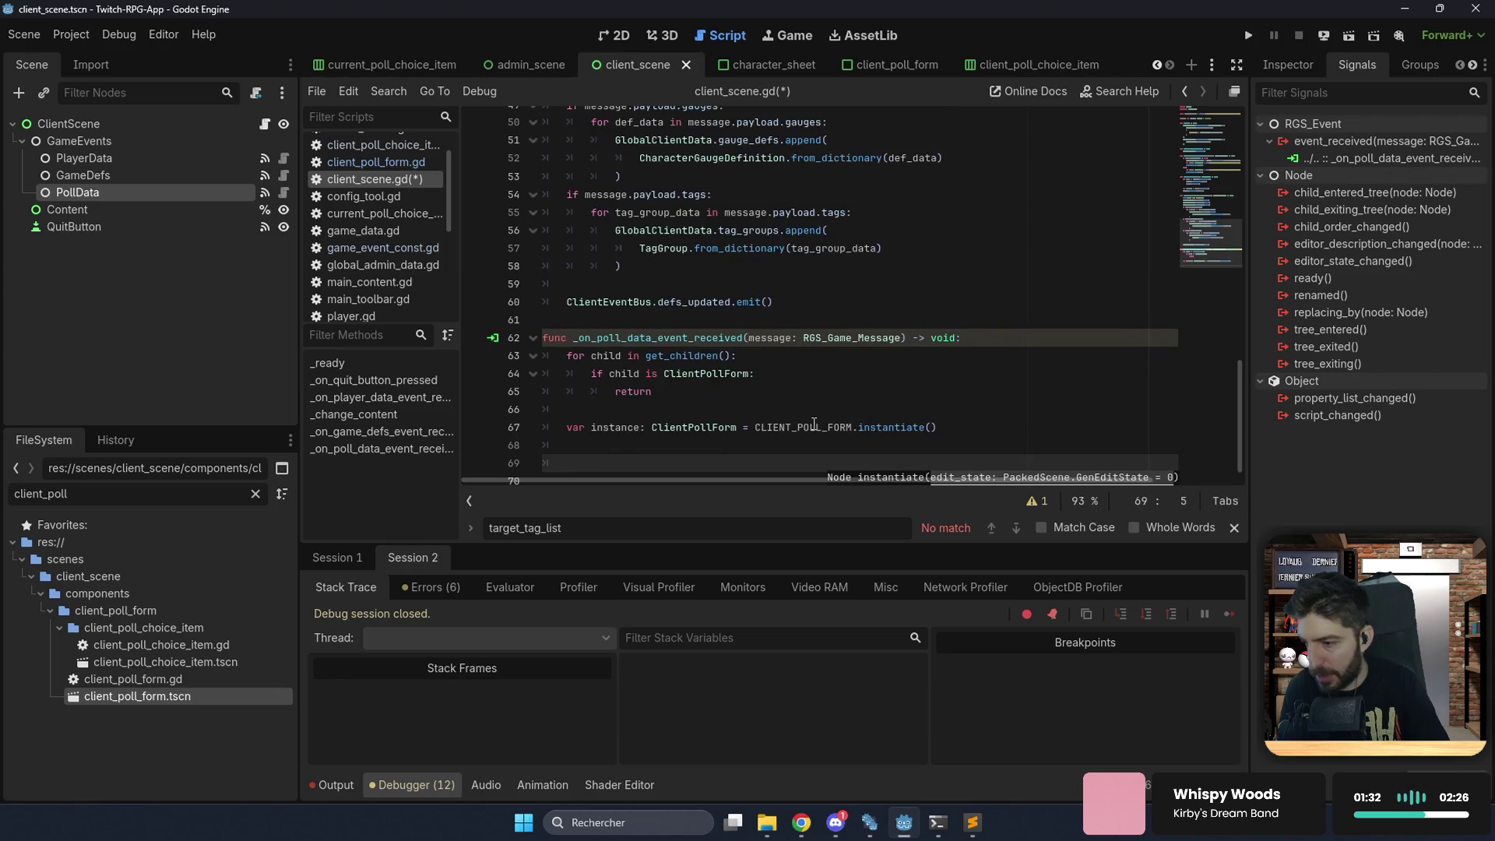
text(add_ch)
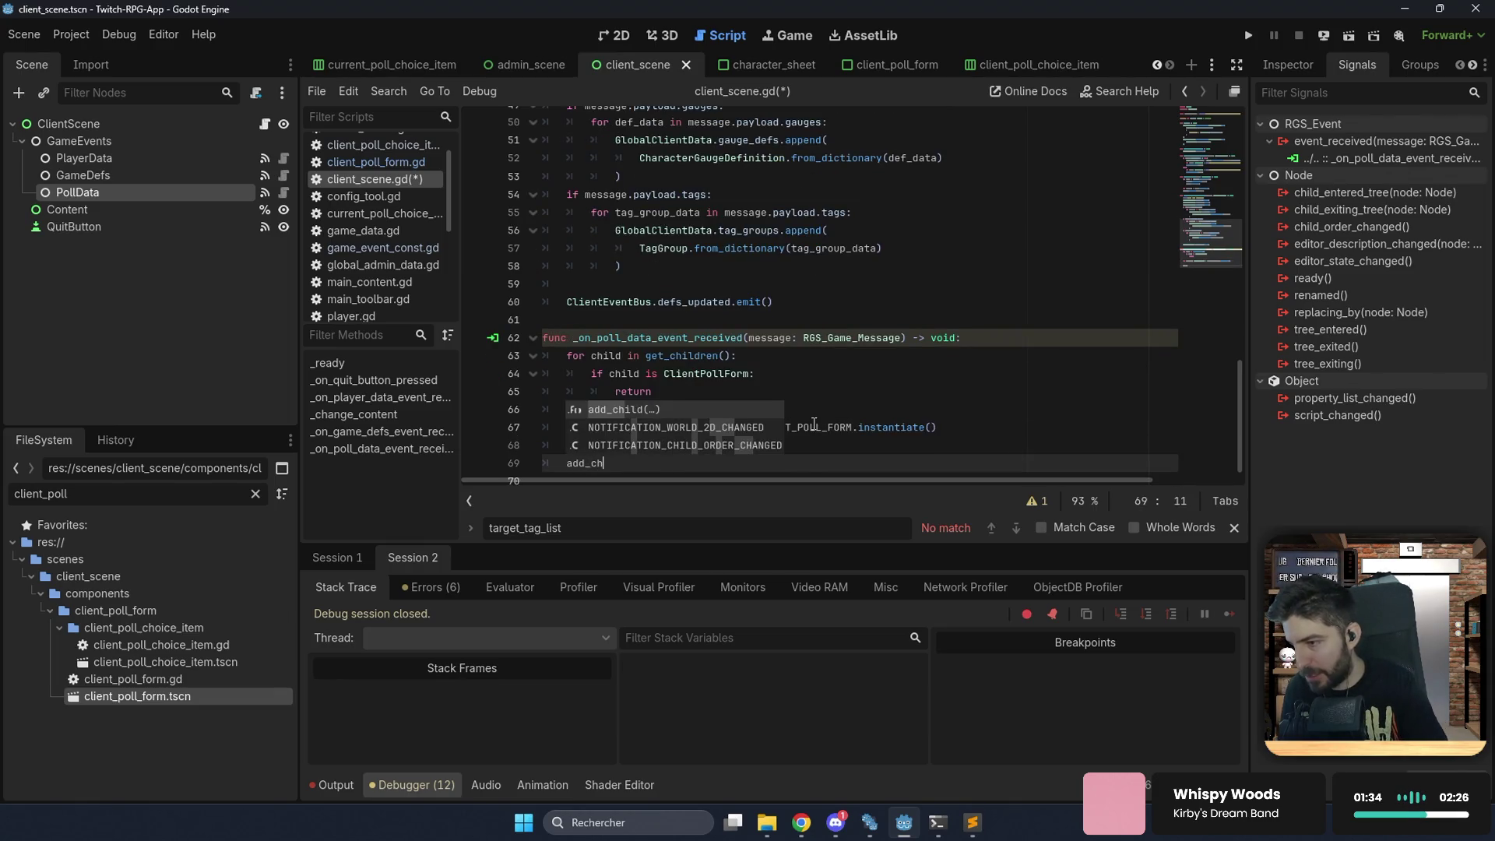
key(Return)
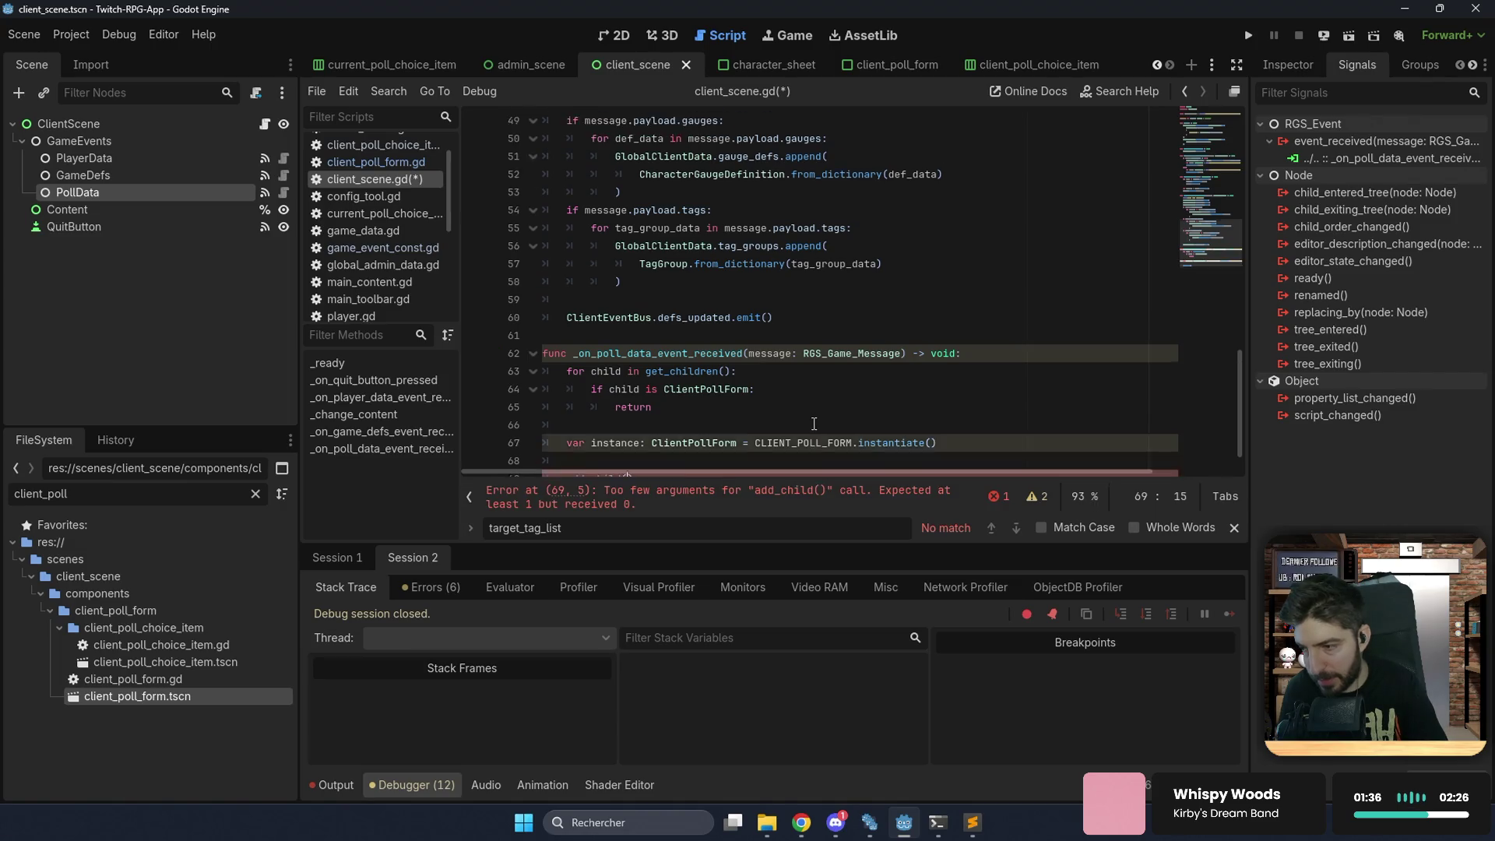
text(instance)
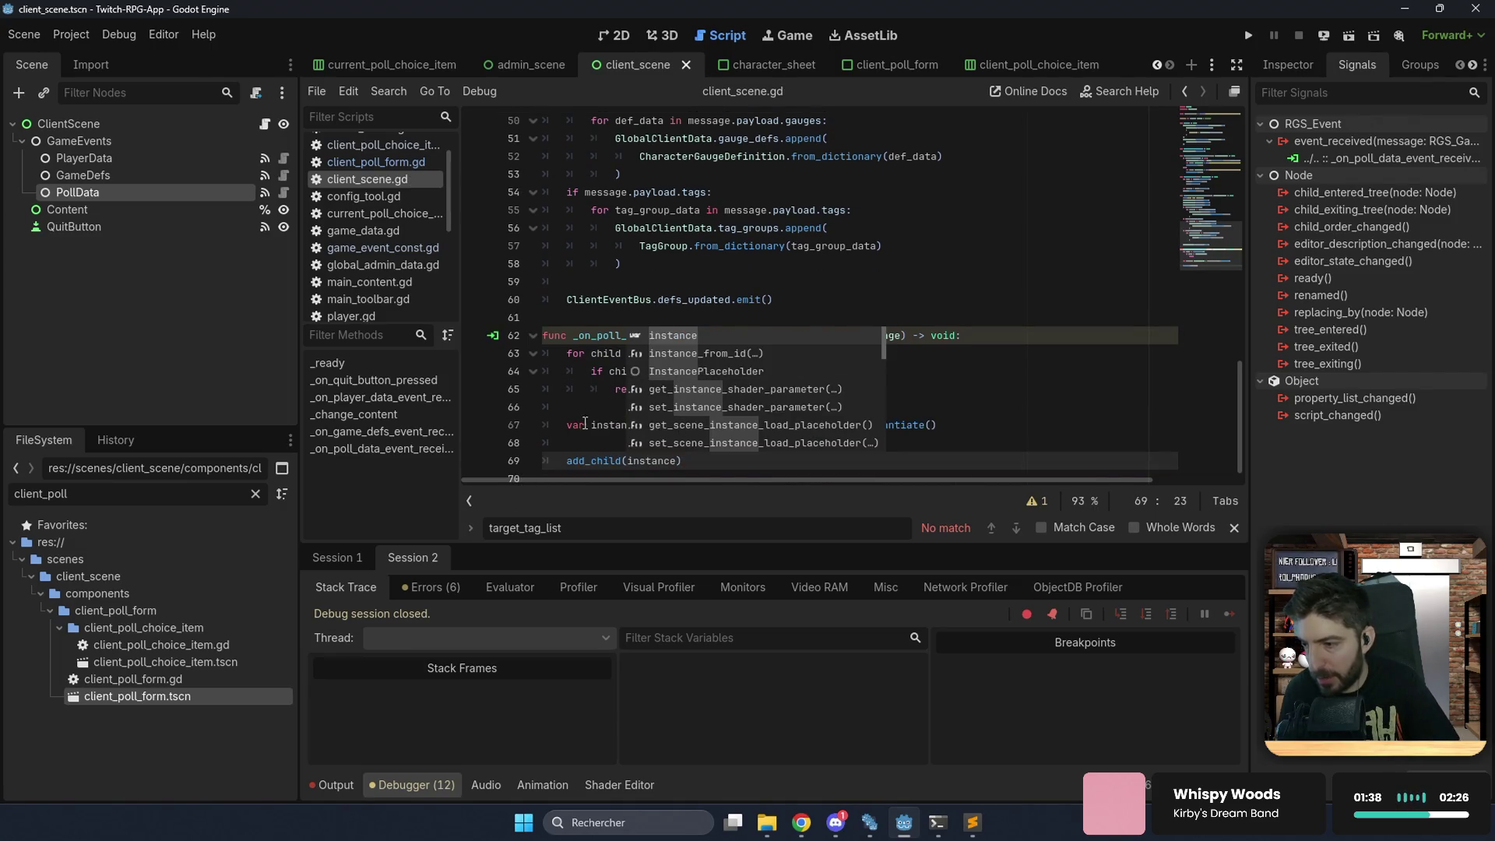
key(Escape)
key(alt+Left)
scroll(738, 397, down, 10)
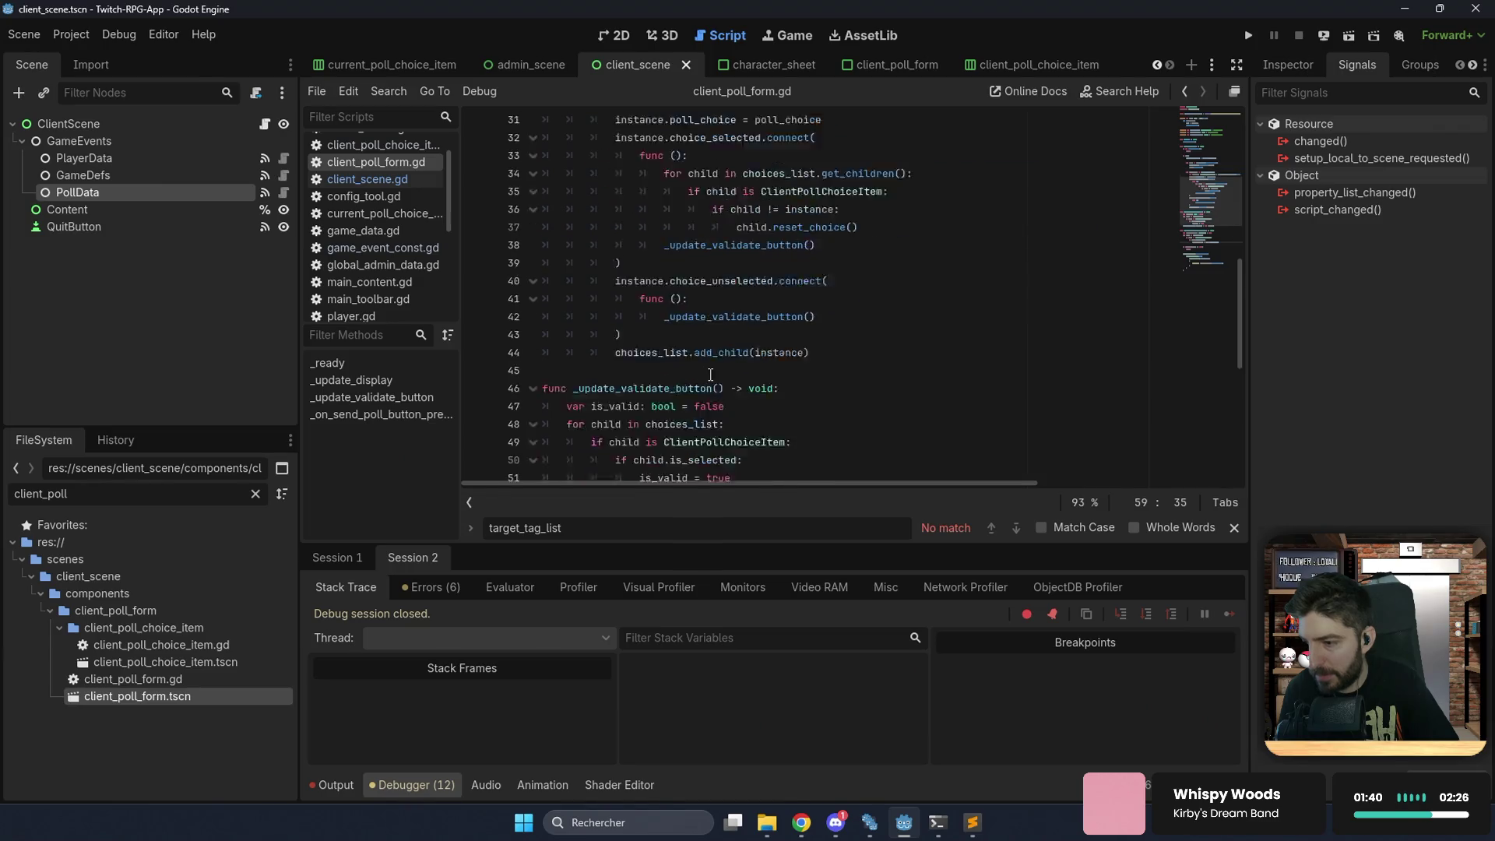
Add queue_free() at the end of _on_send_poll_button_pressed, save, and return to client_scene.gd.
click(614, 430)
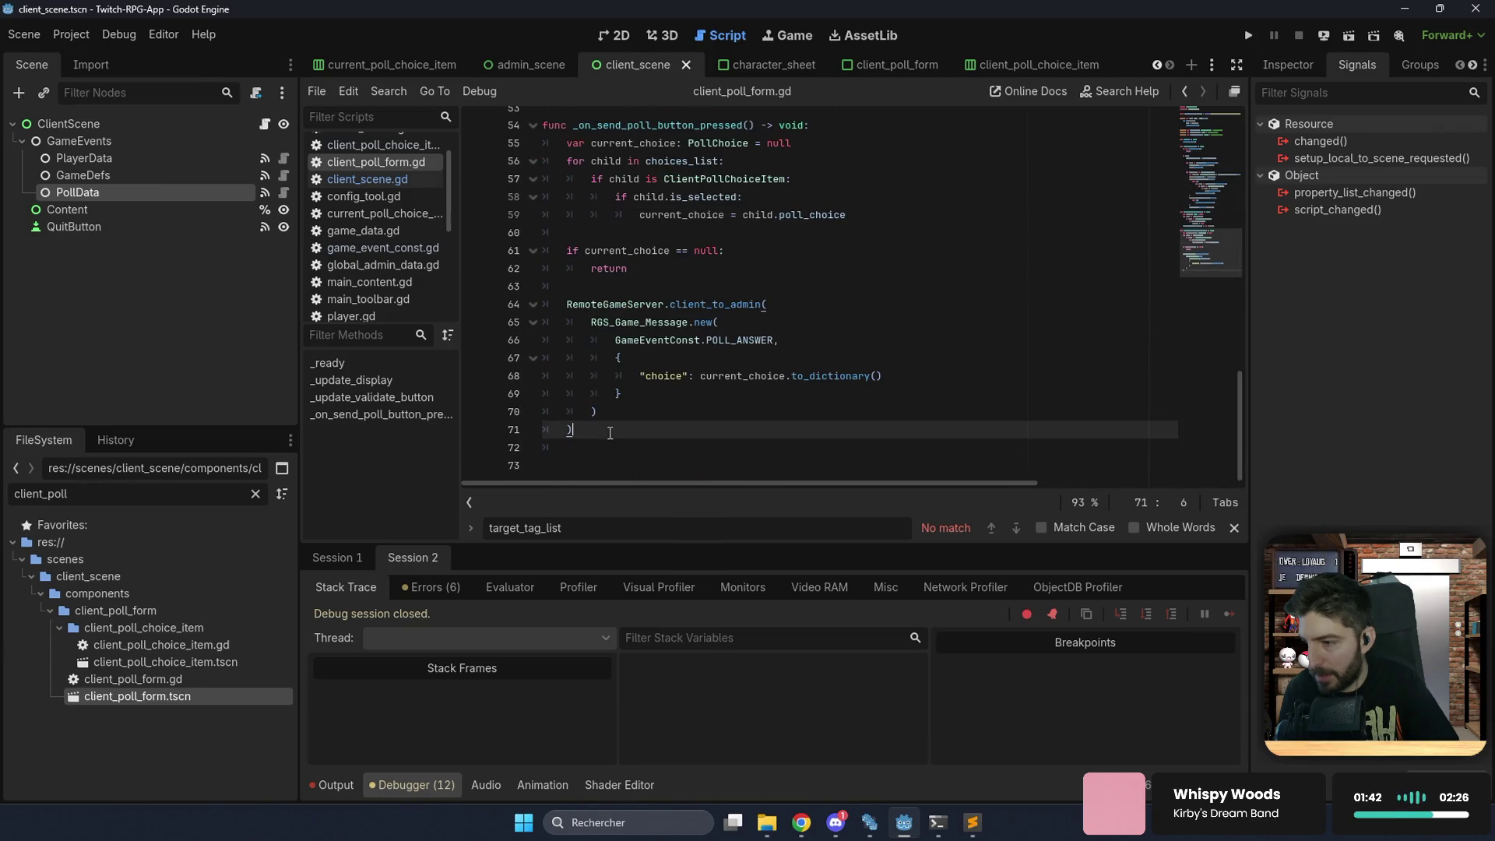
key(Return)
text(queu)
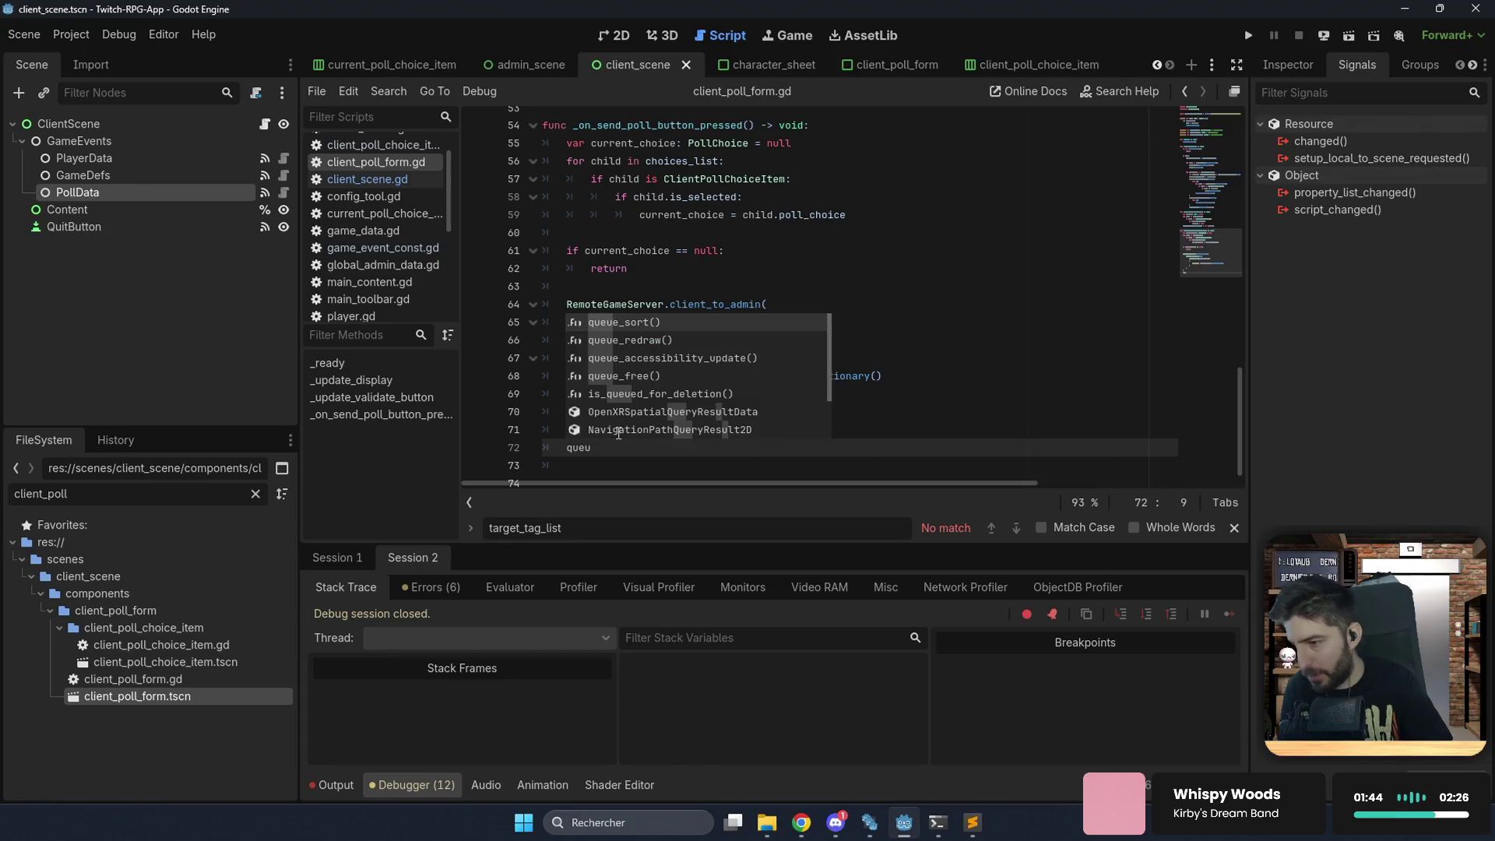
key(Down)
key(Down)
key(Down)
key(Return)
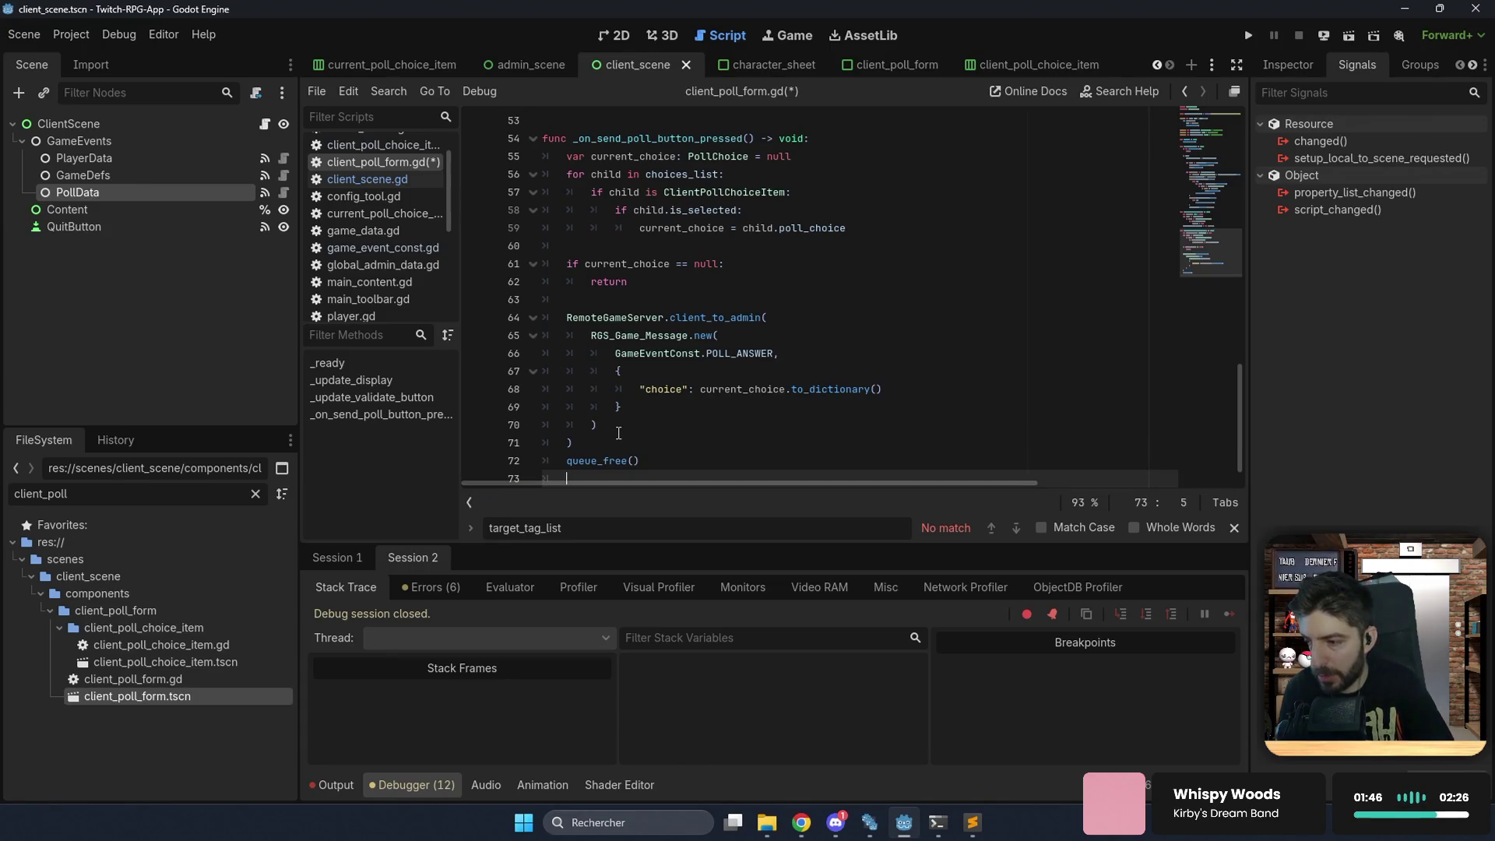
key(ctrl+s)
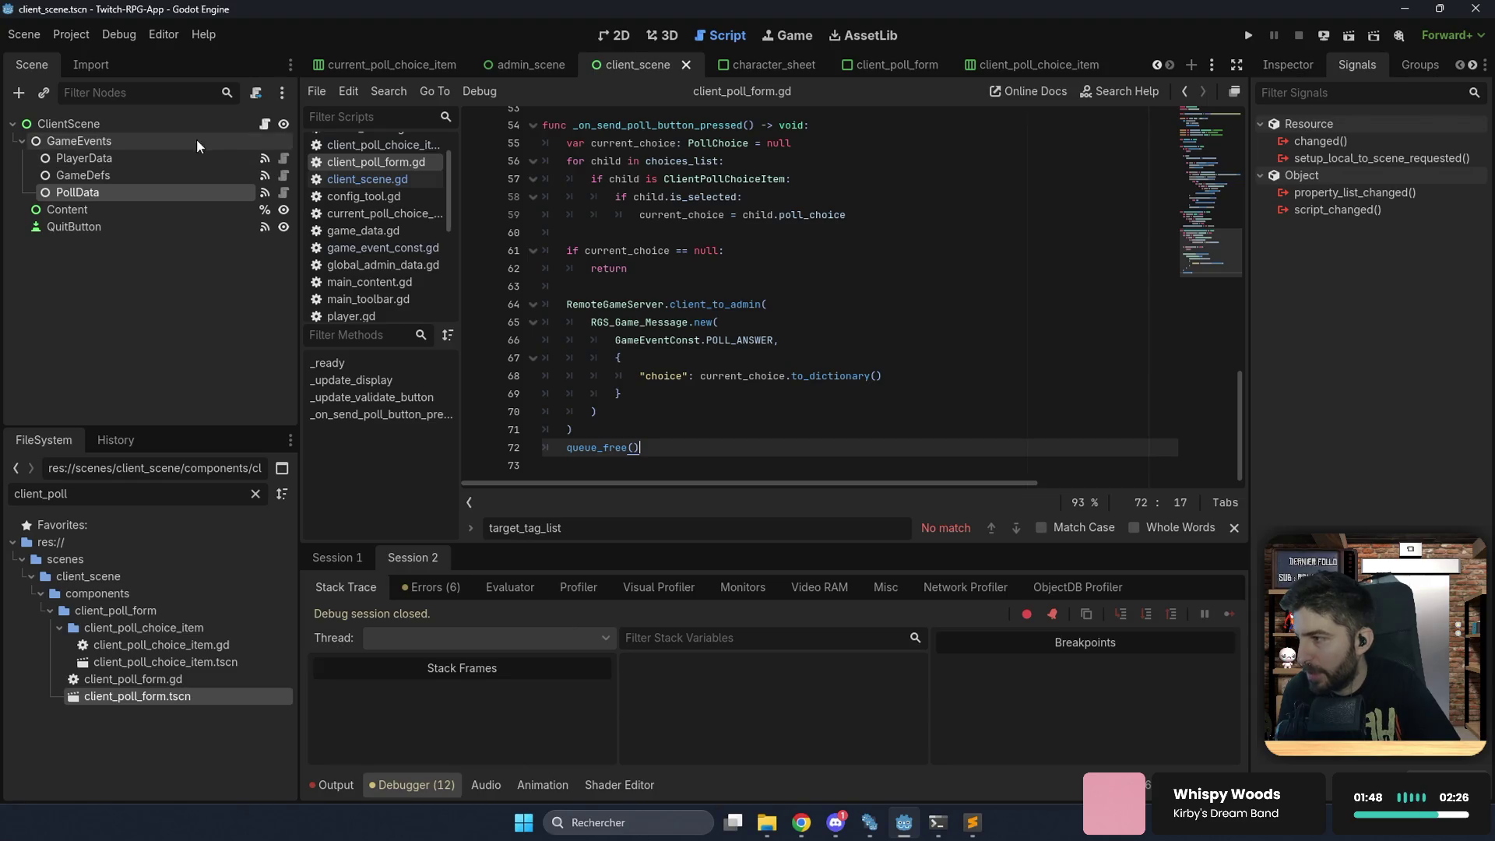
click(266, 124)
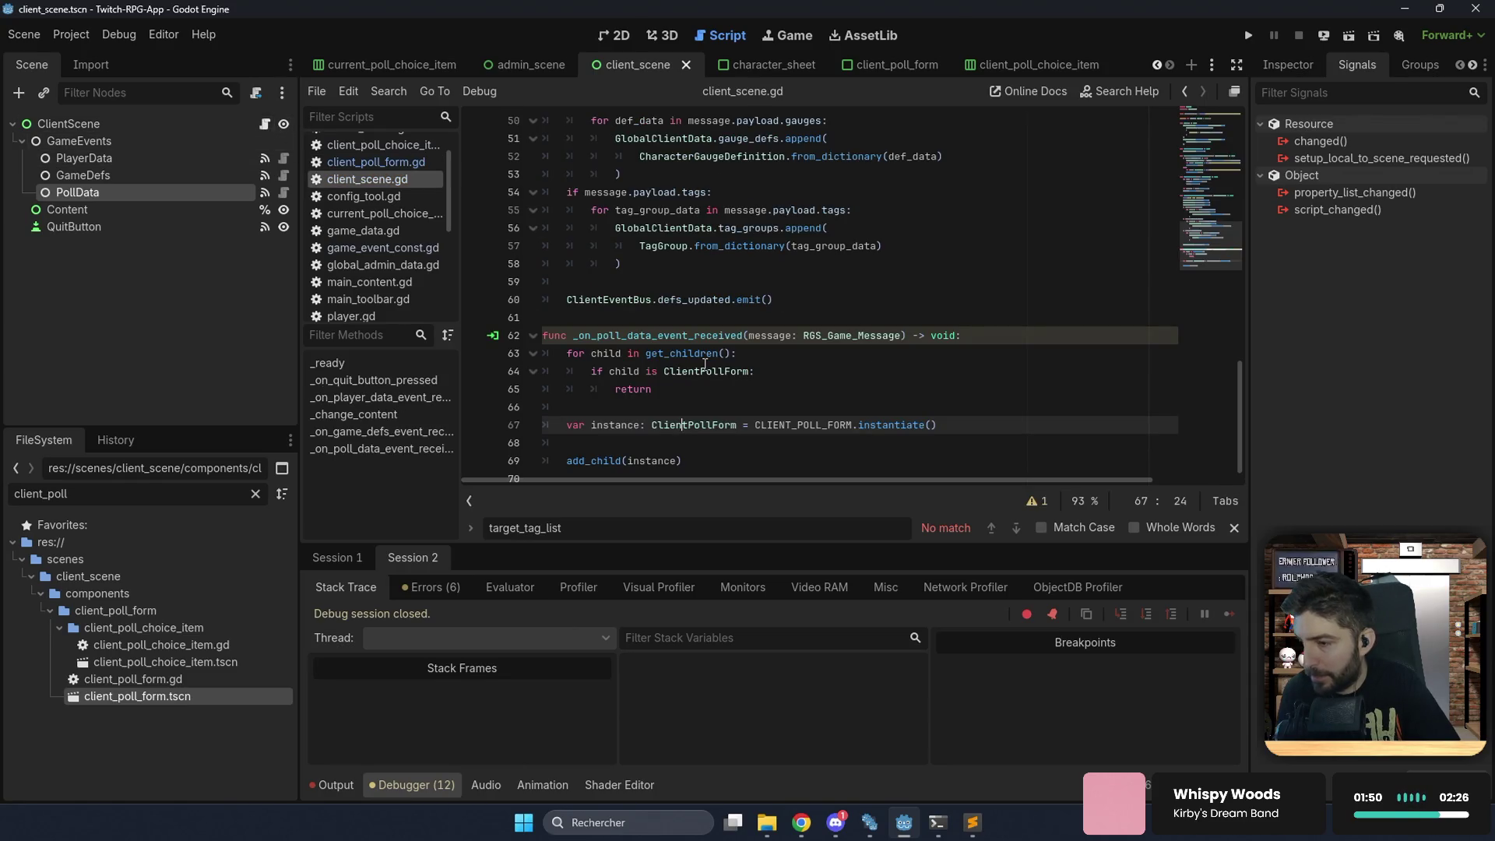
Insert blank lines above 'var instance' and start an if check on message.payload.has("poll").
scroll(651, 386, down, 1)
click(655, 374)
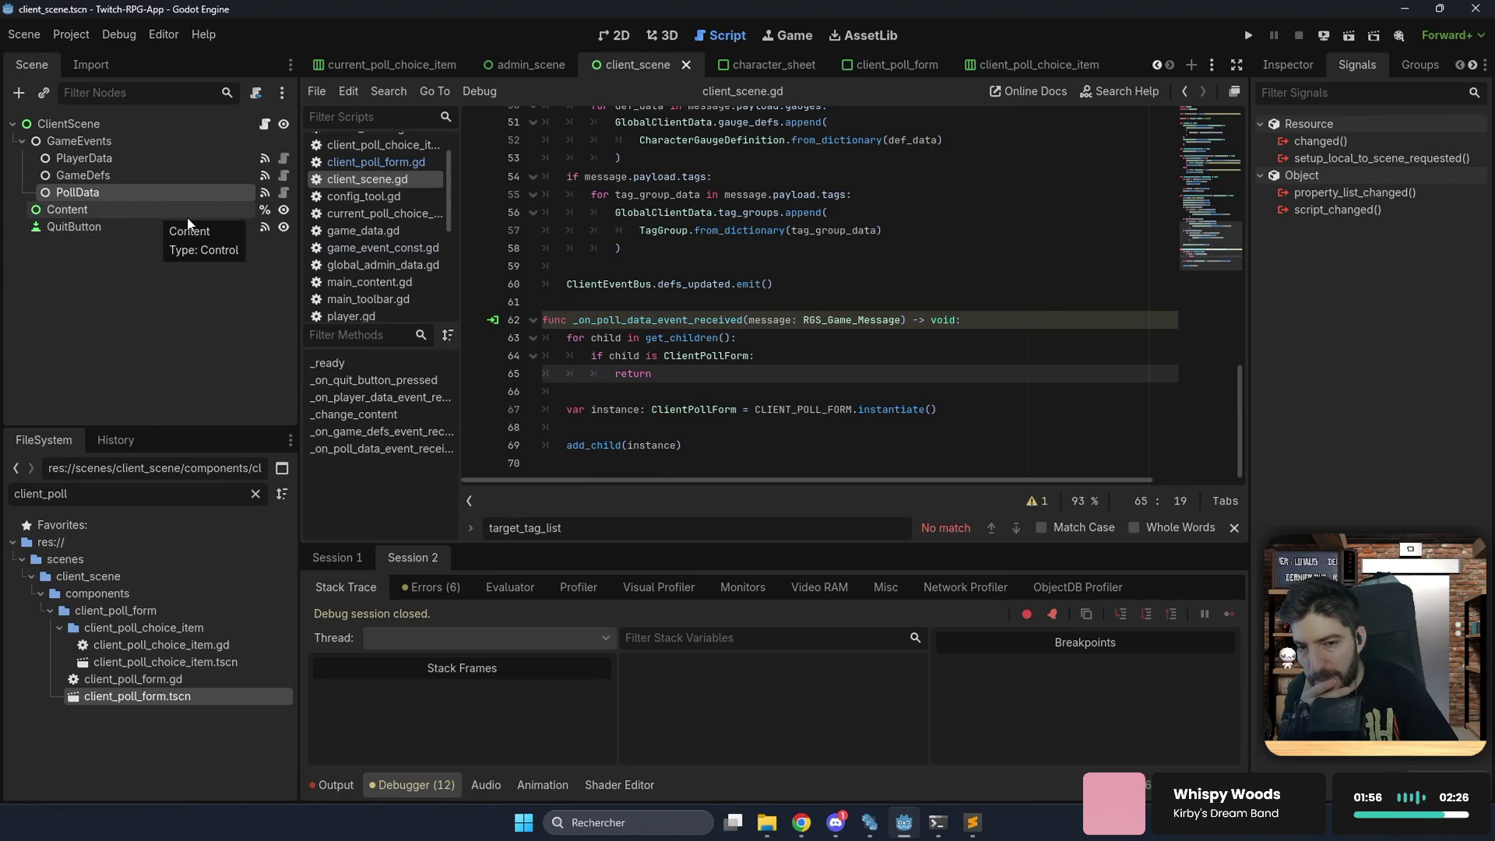
click(689, 427)
click(712, 446)
click(711, 429)
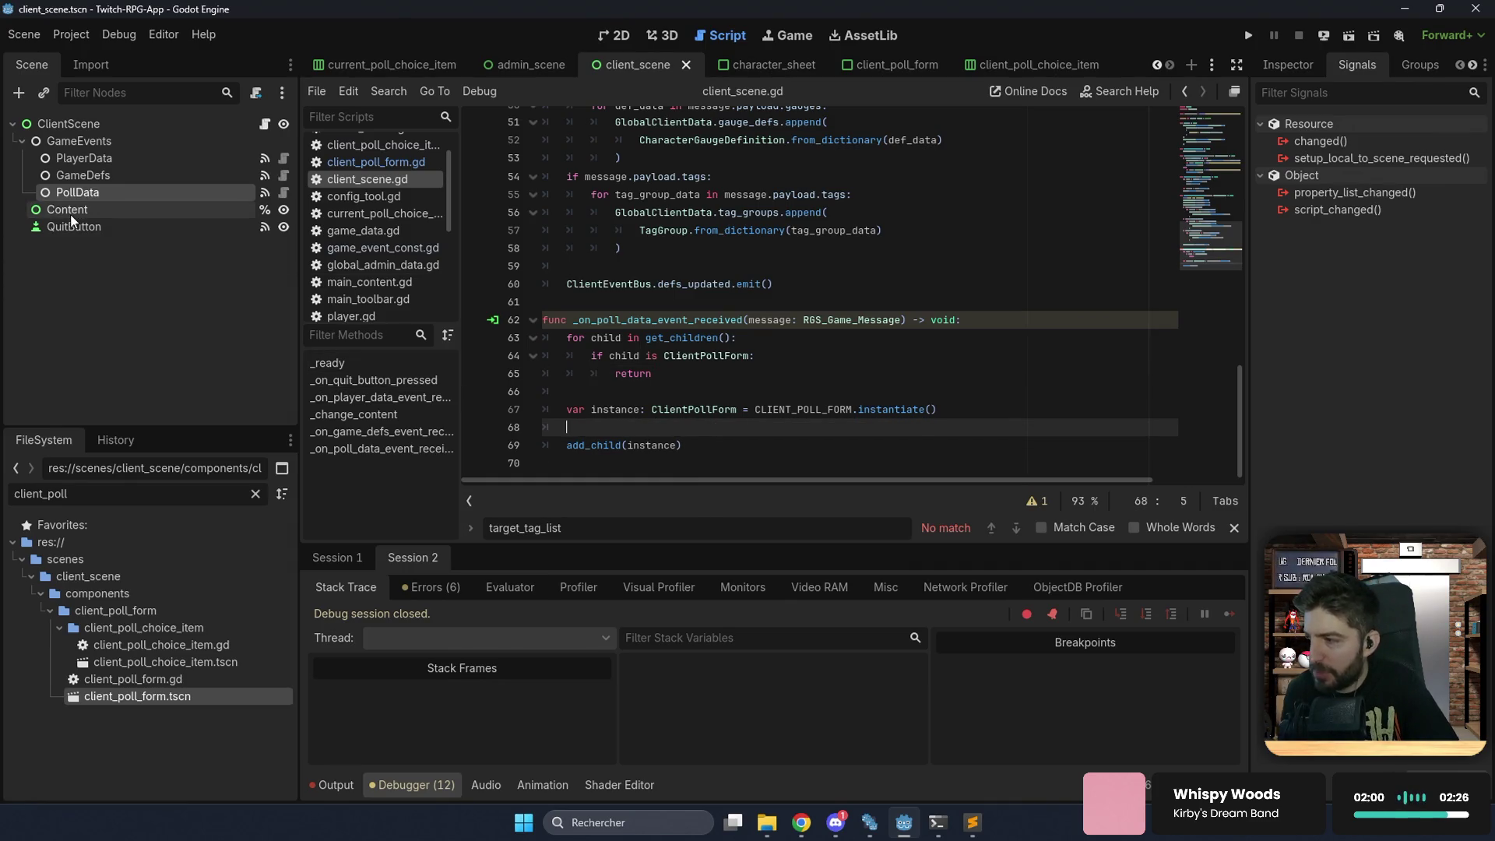
scroll(845, 331, up, 10)
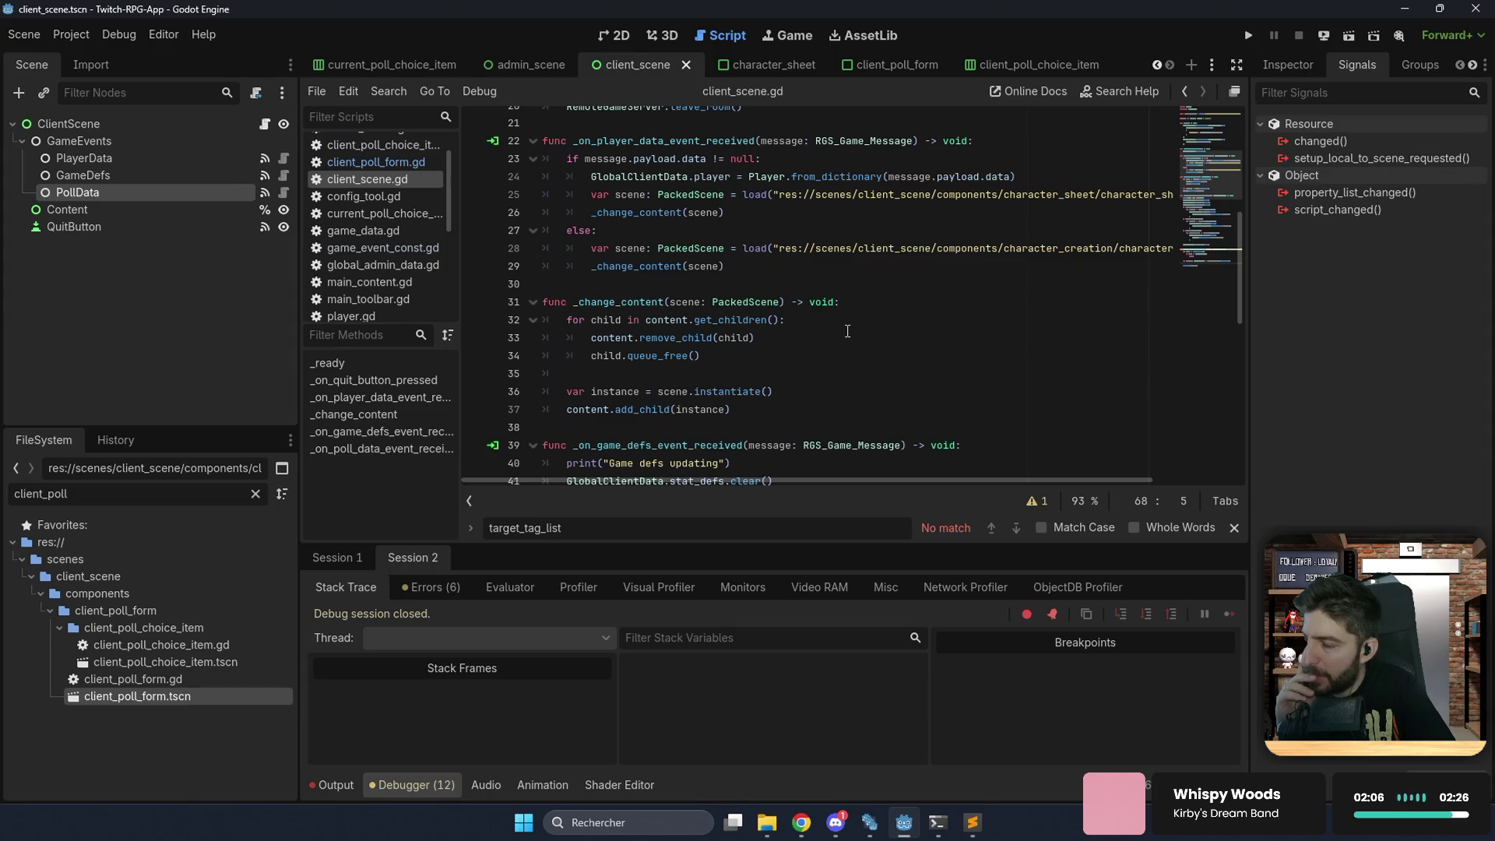
scroll(848, 331, down, 10)
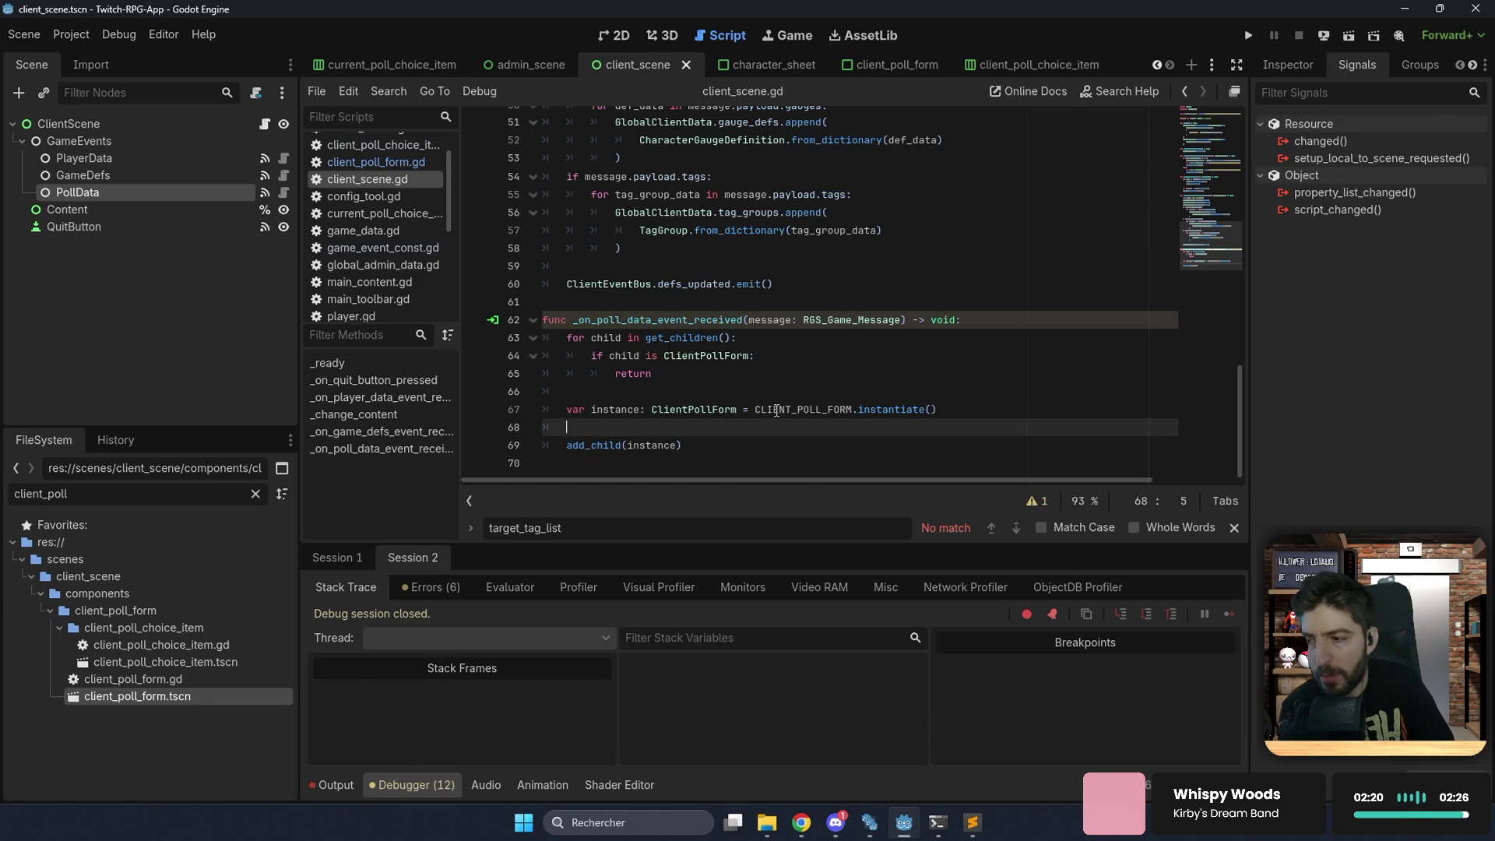
text(i)
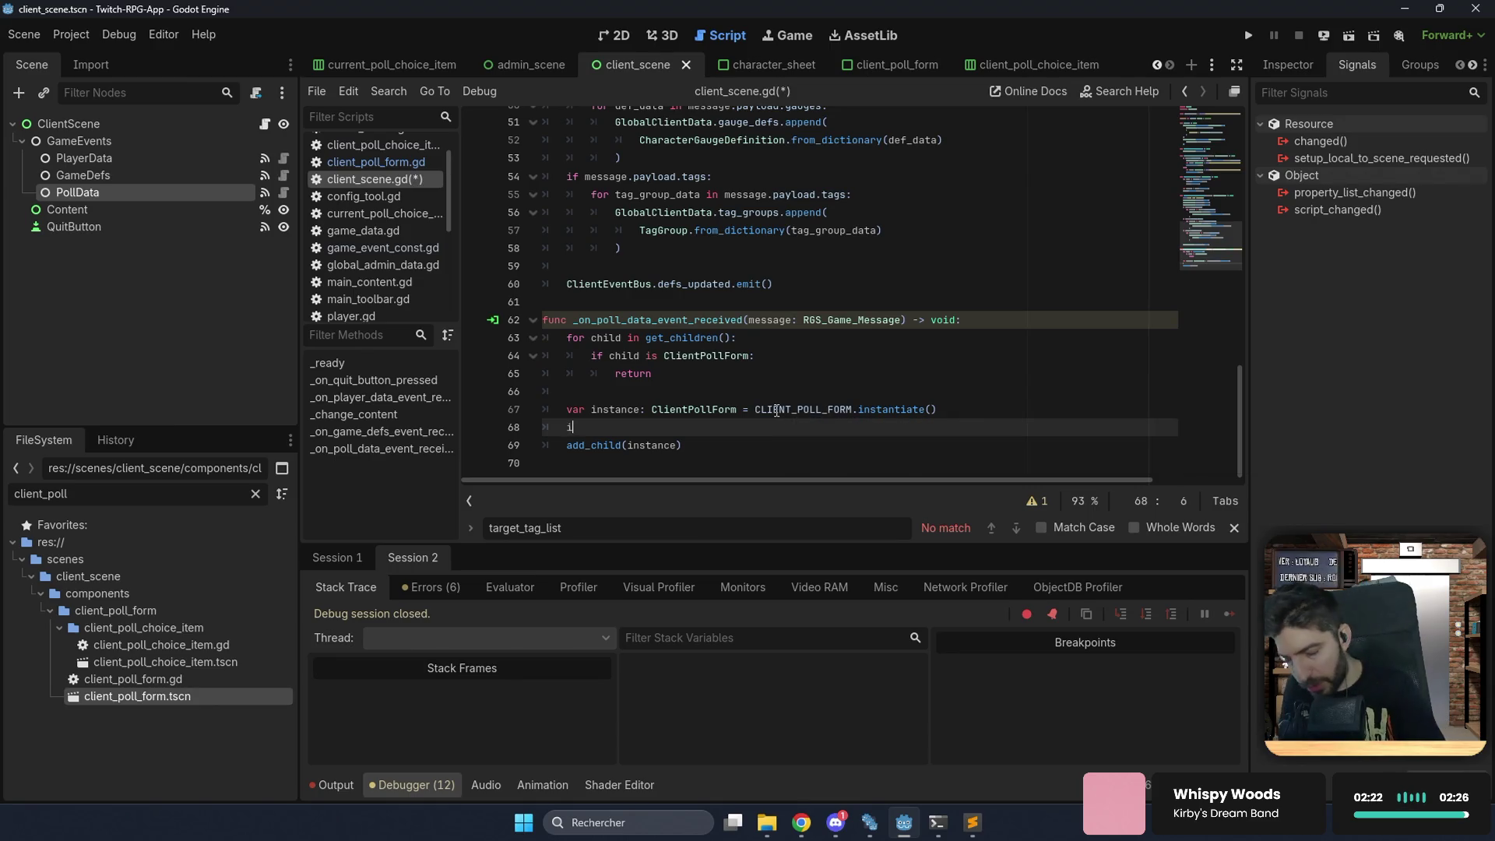
key(BackSpace)
key(BackSpace)
key(BackSpace)
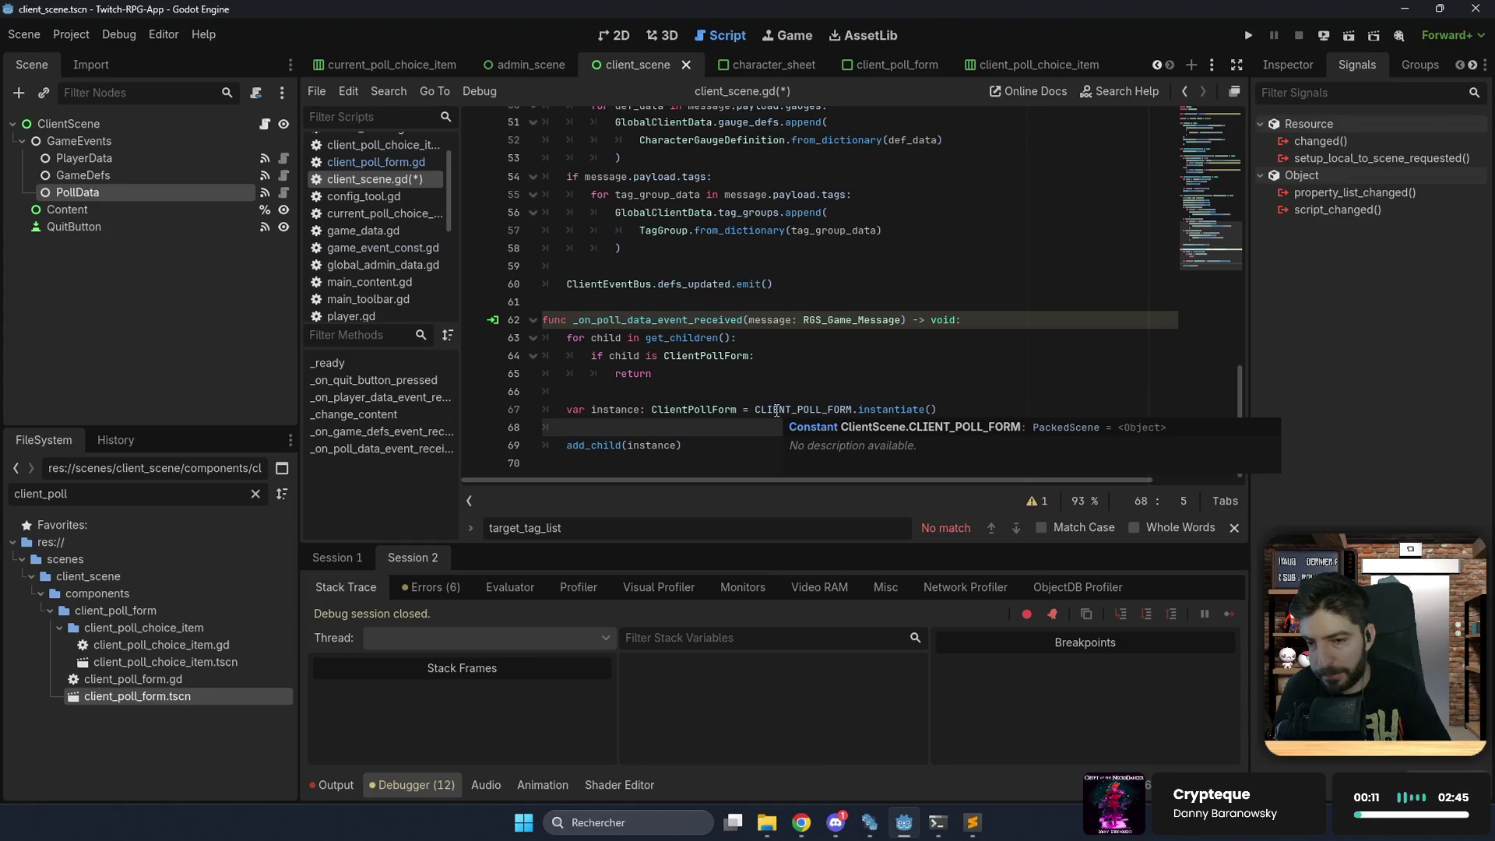
key(Up)
key(Up)
key(Return)
key(Return)
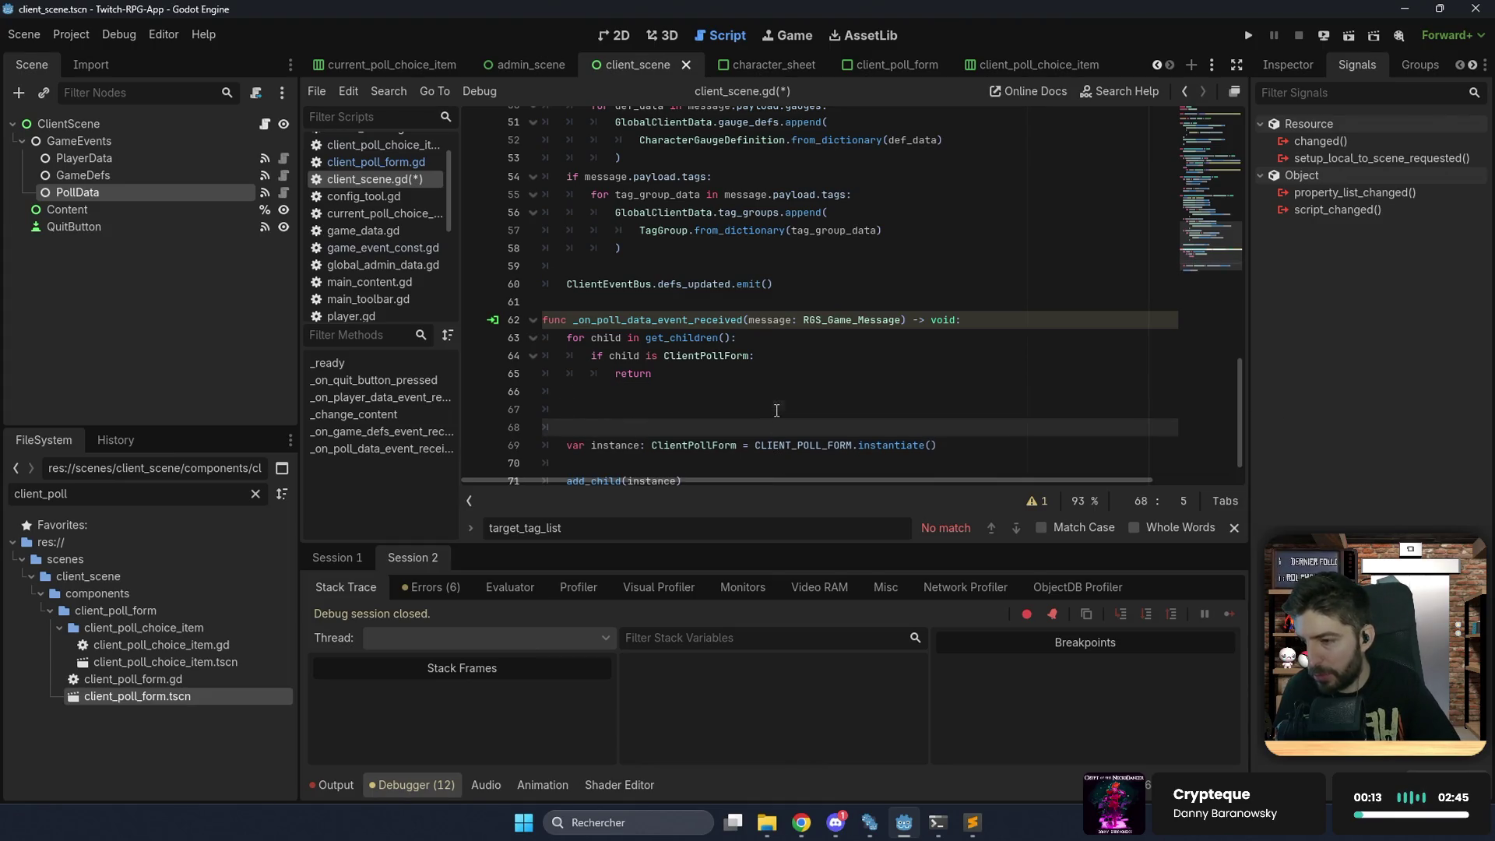
key(Up)
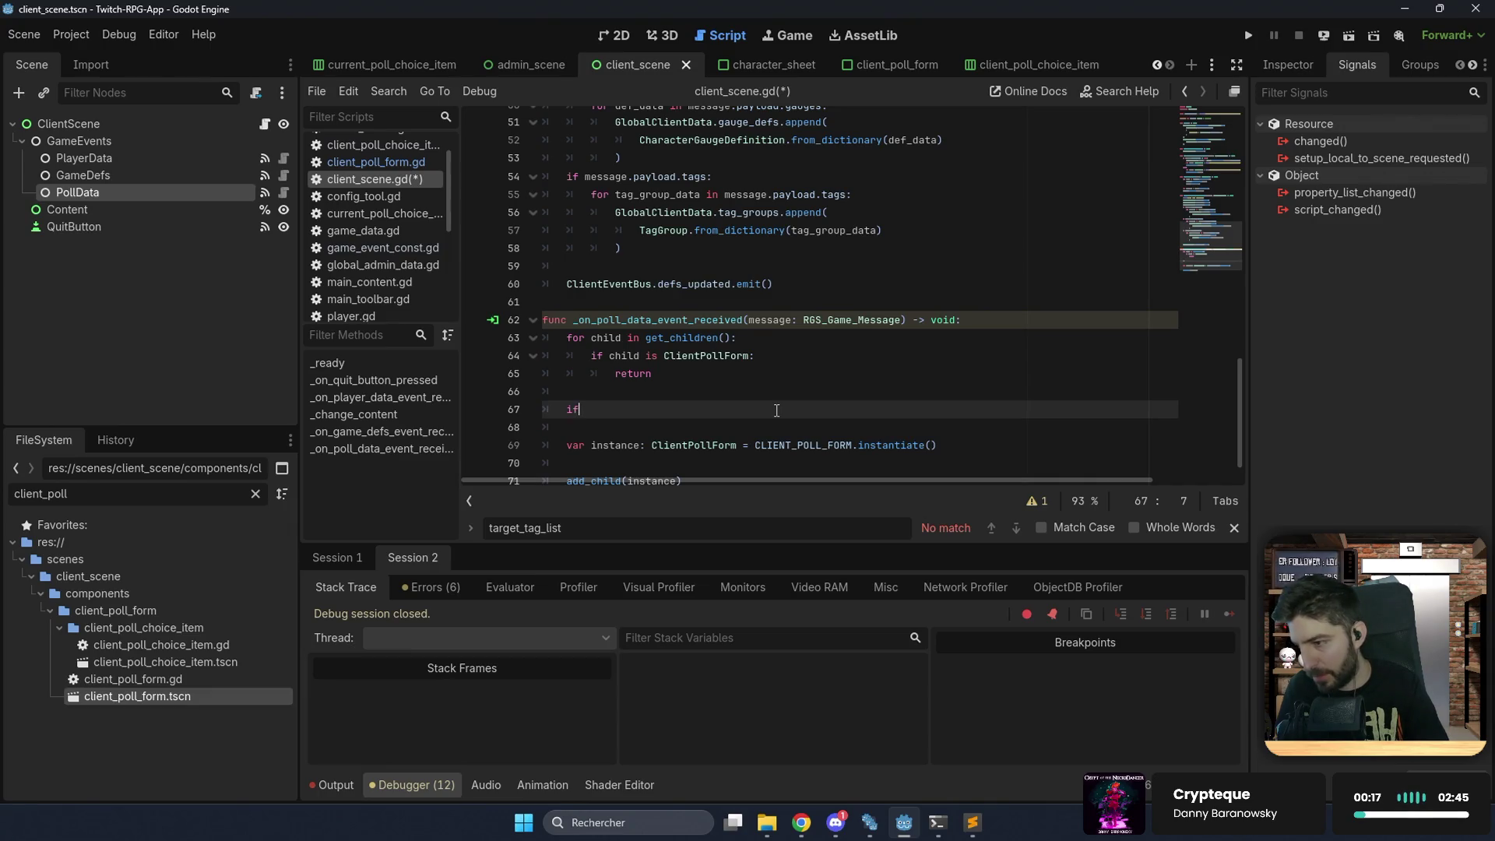
text( message.)
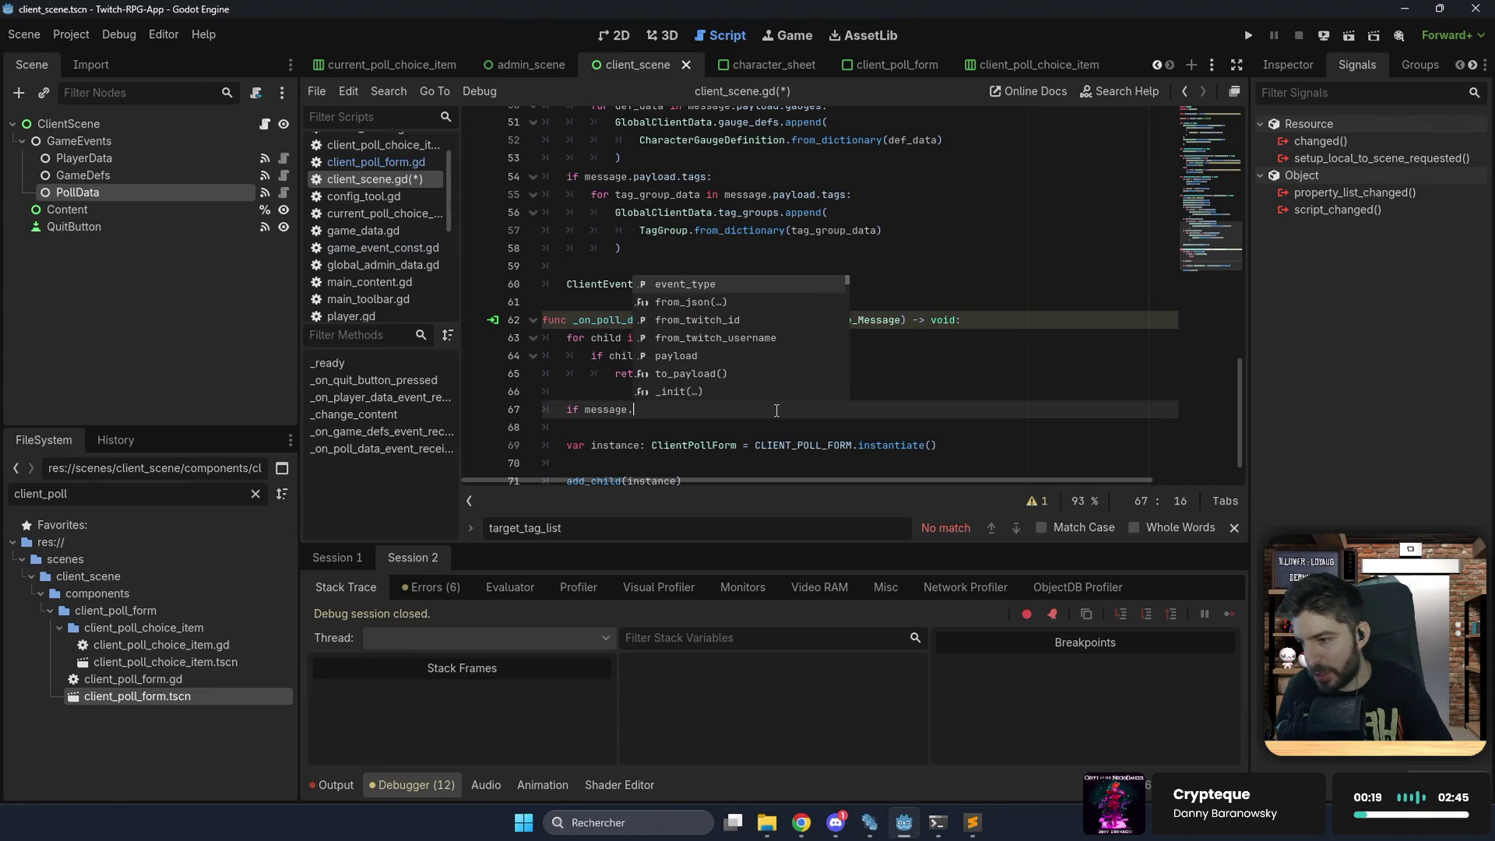
text(payload.has)
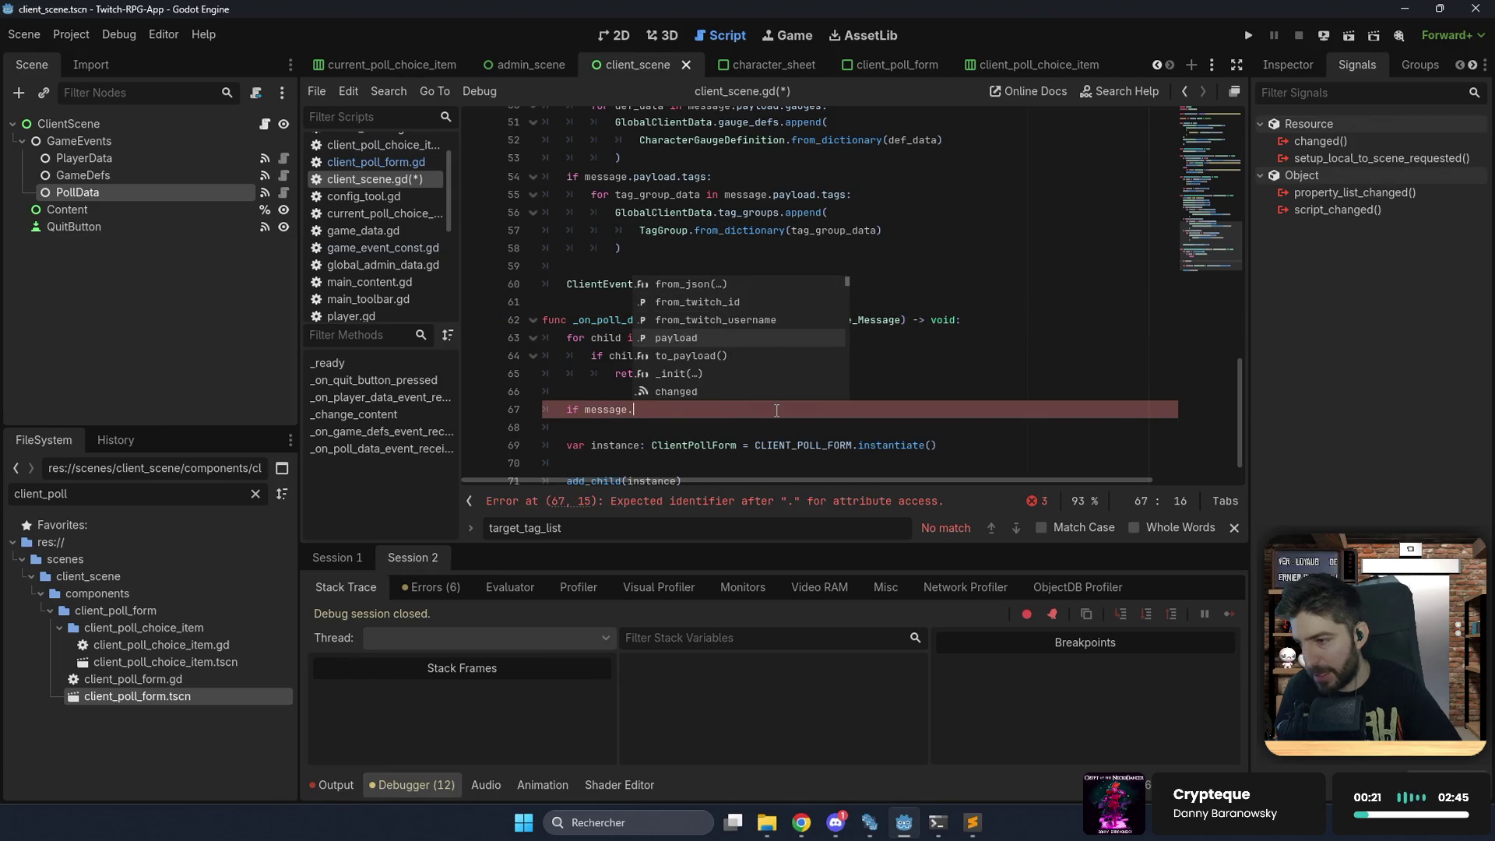
text(("poll"):)
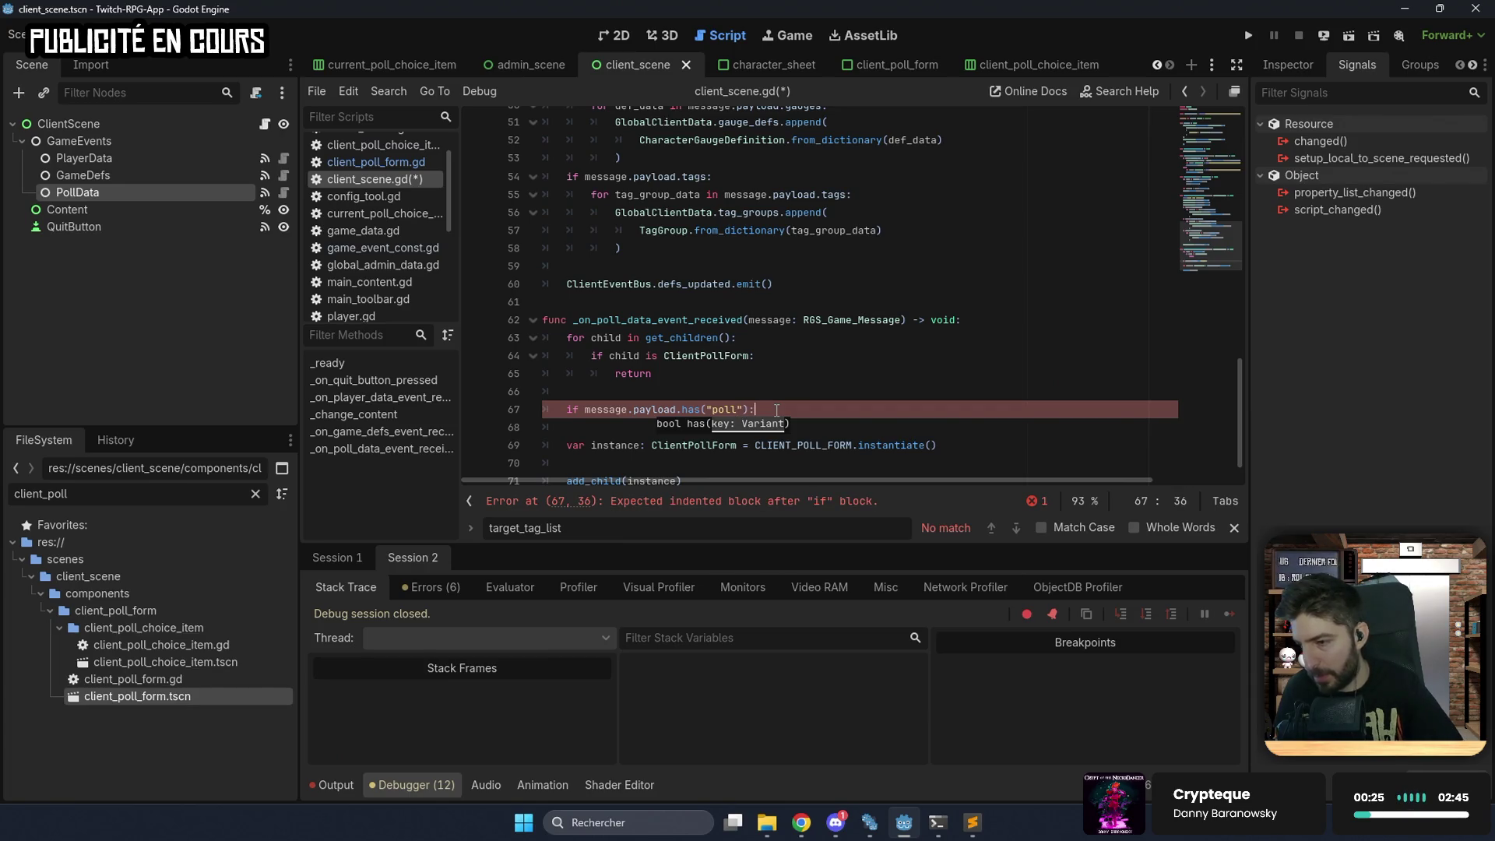
text(not)
Negate the payload check so the handler returns when no poll entry exists.
click(801, 410)
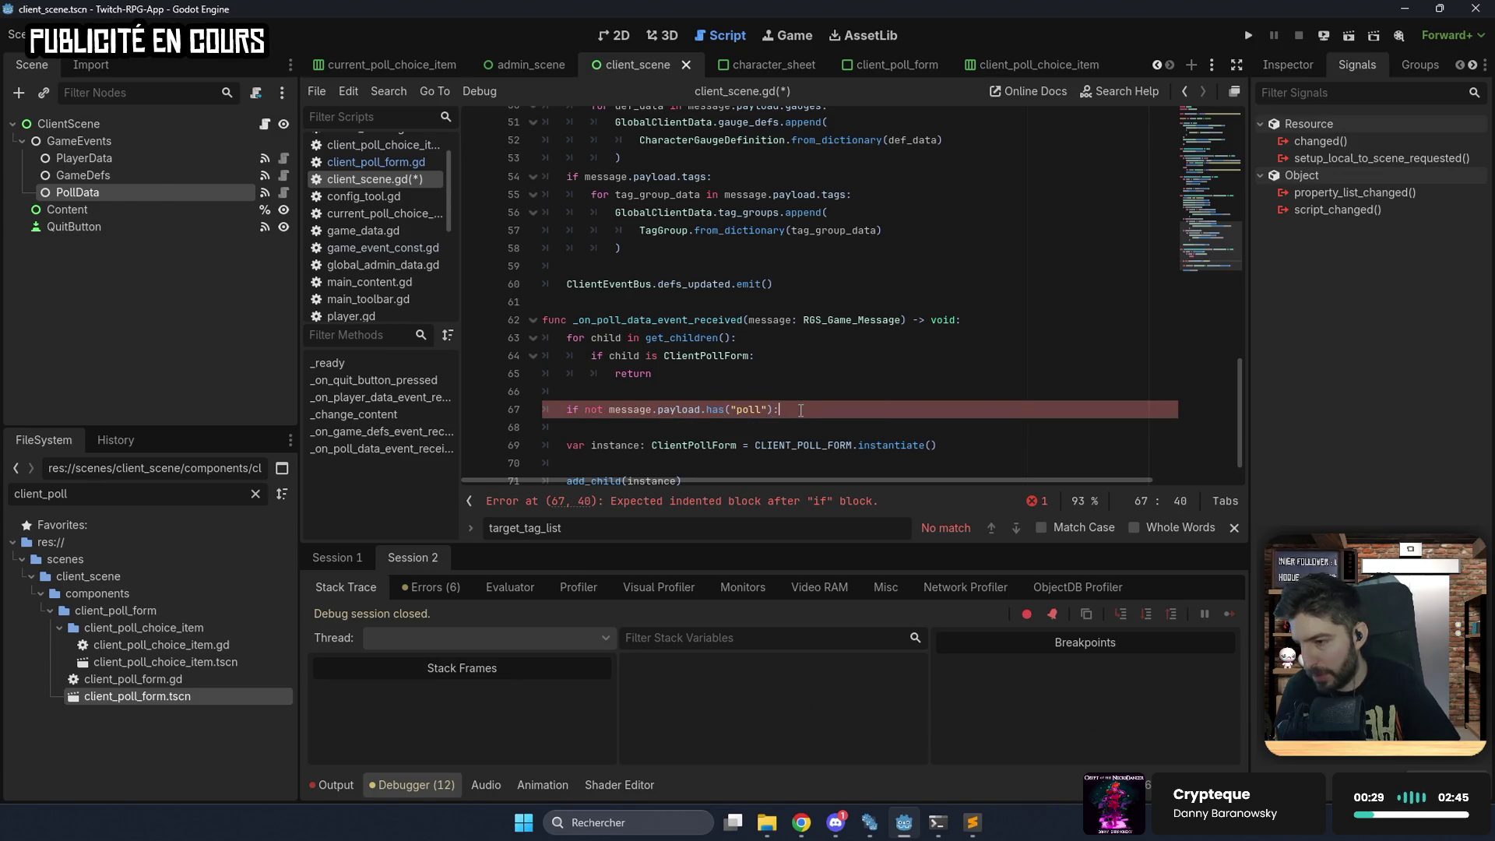
key(Return)
text(return)
key(Return)
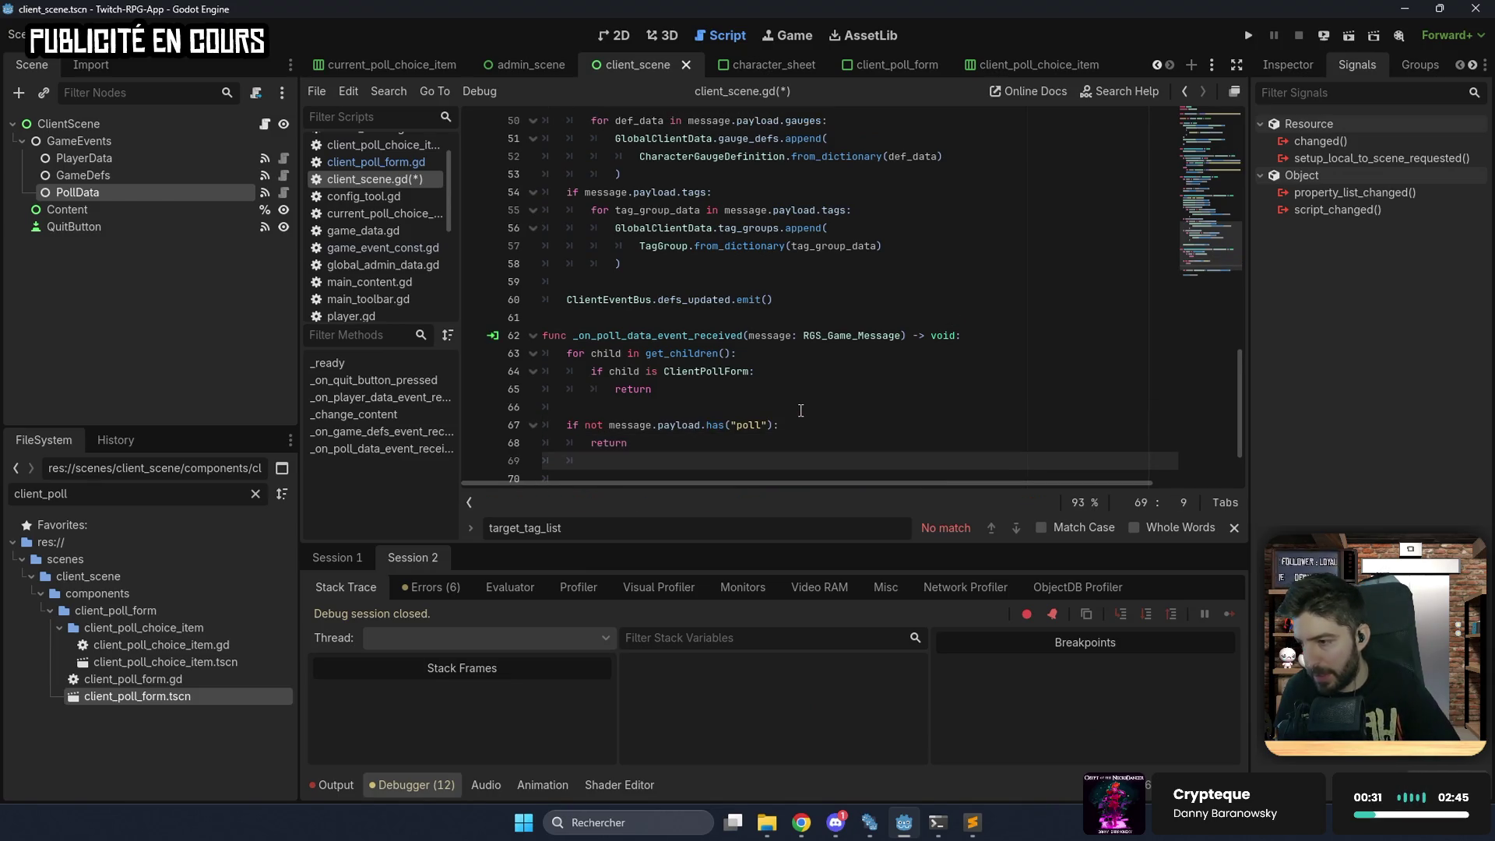
key(BackSpace)
key(Return)
text(var po)
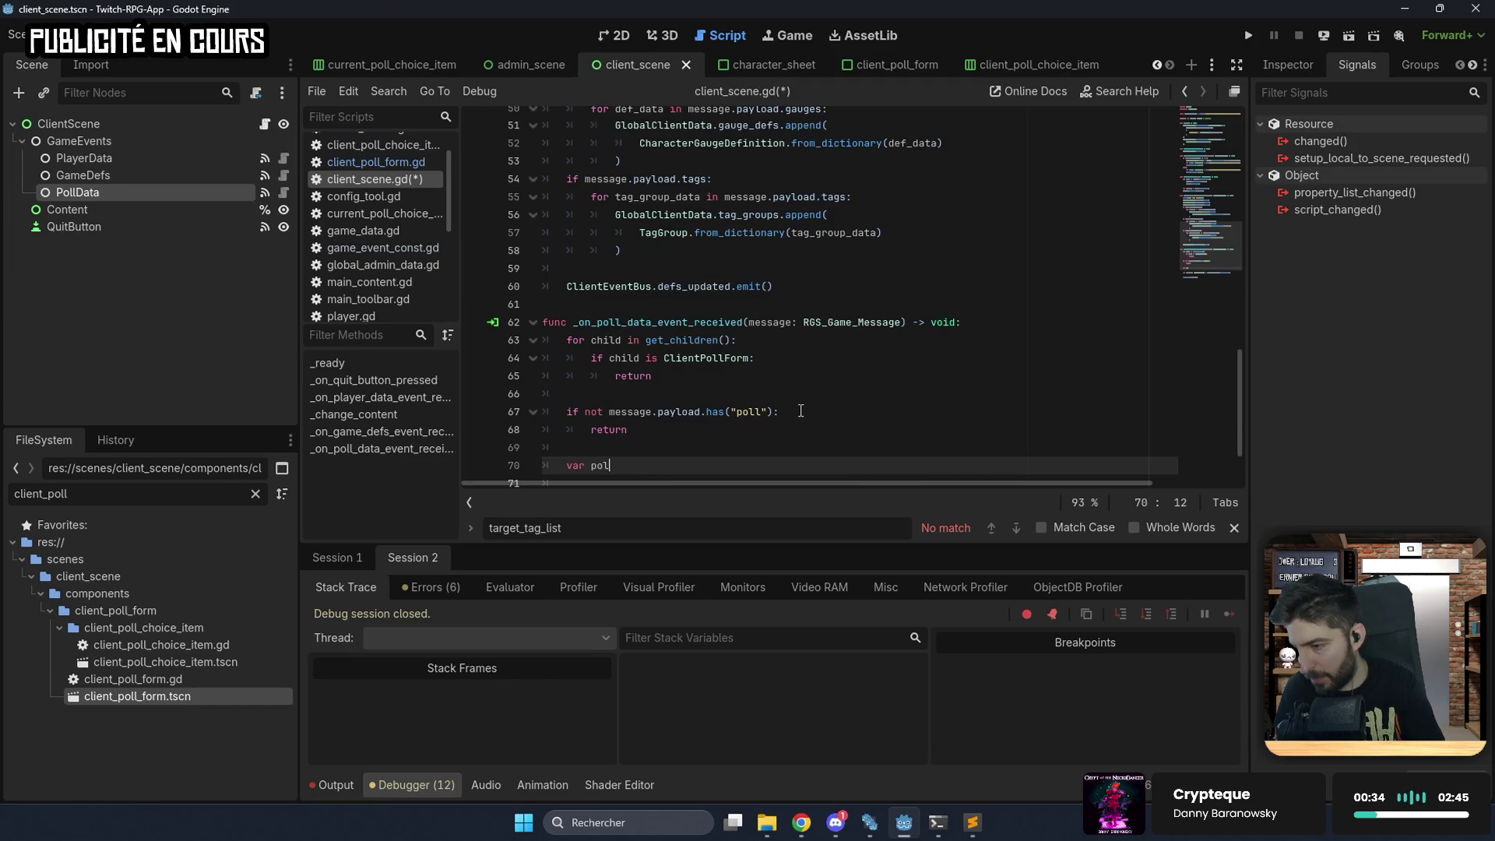
Declare 'poll: Poll = Poll.from_dictionary(message.payload.poll)' in the handler.
text(l: Pooll = P)
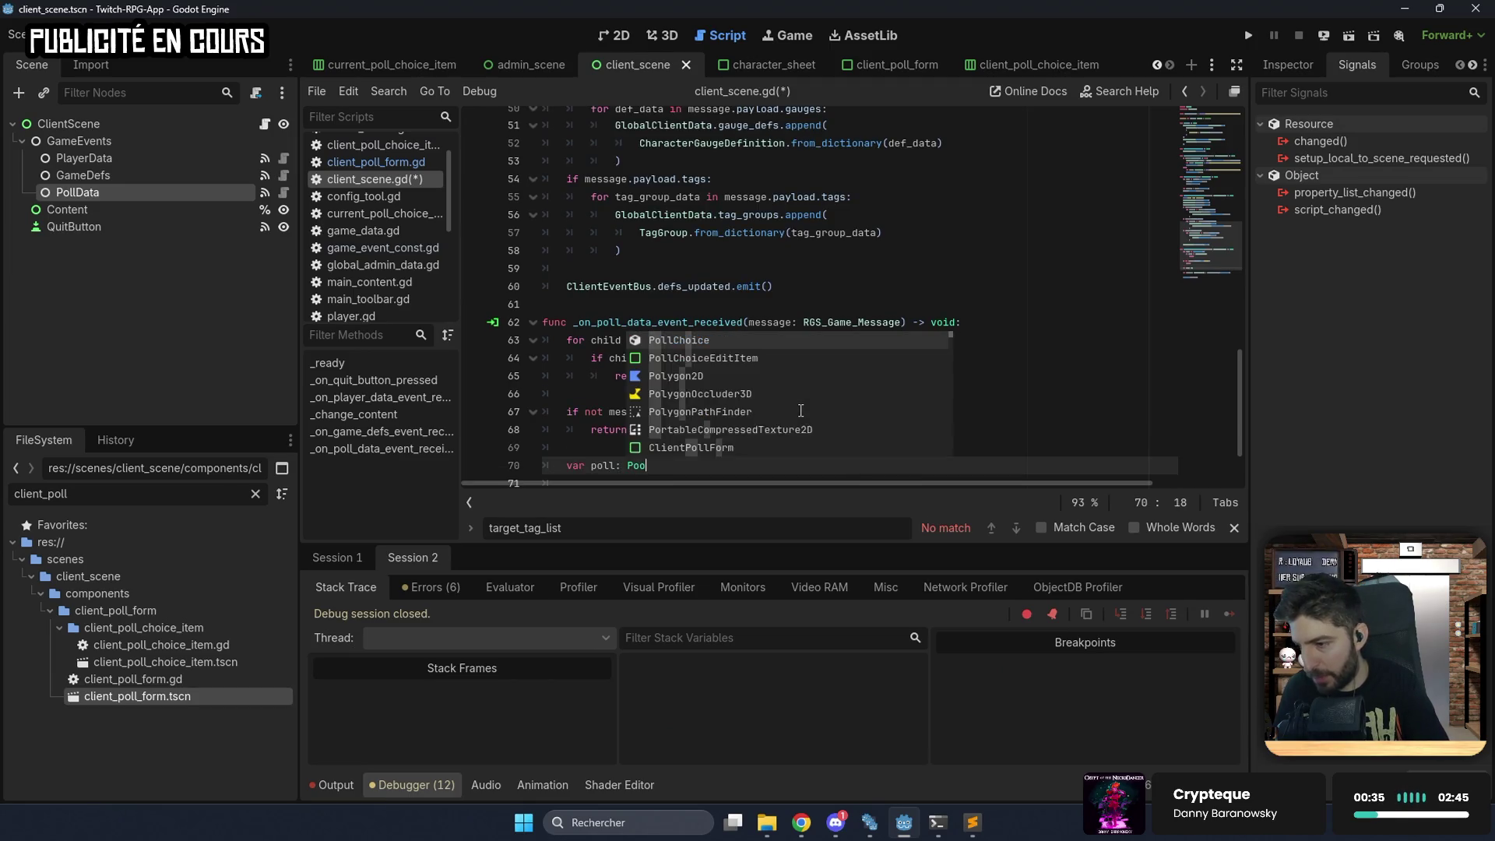
text(oll.fr)
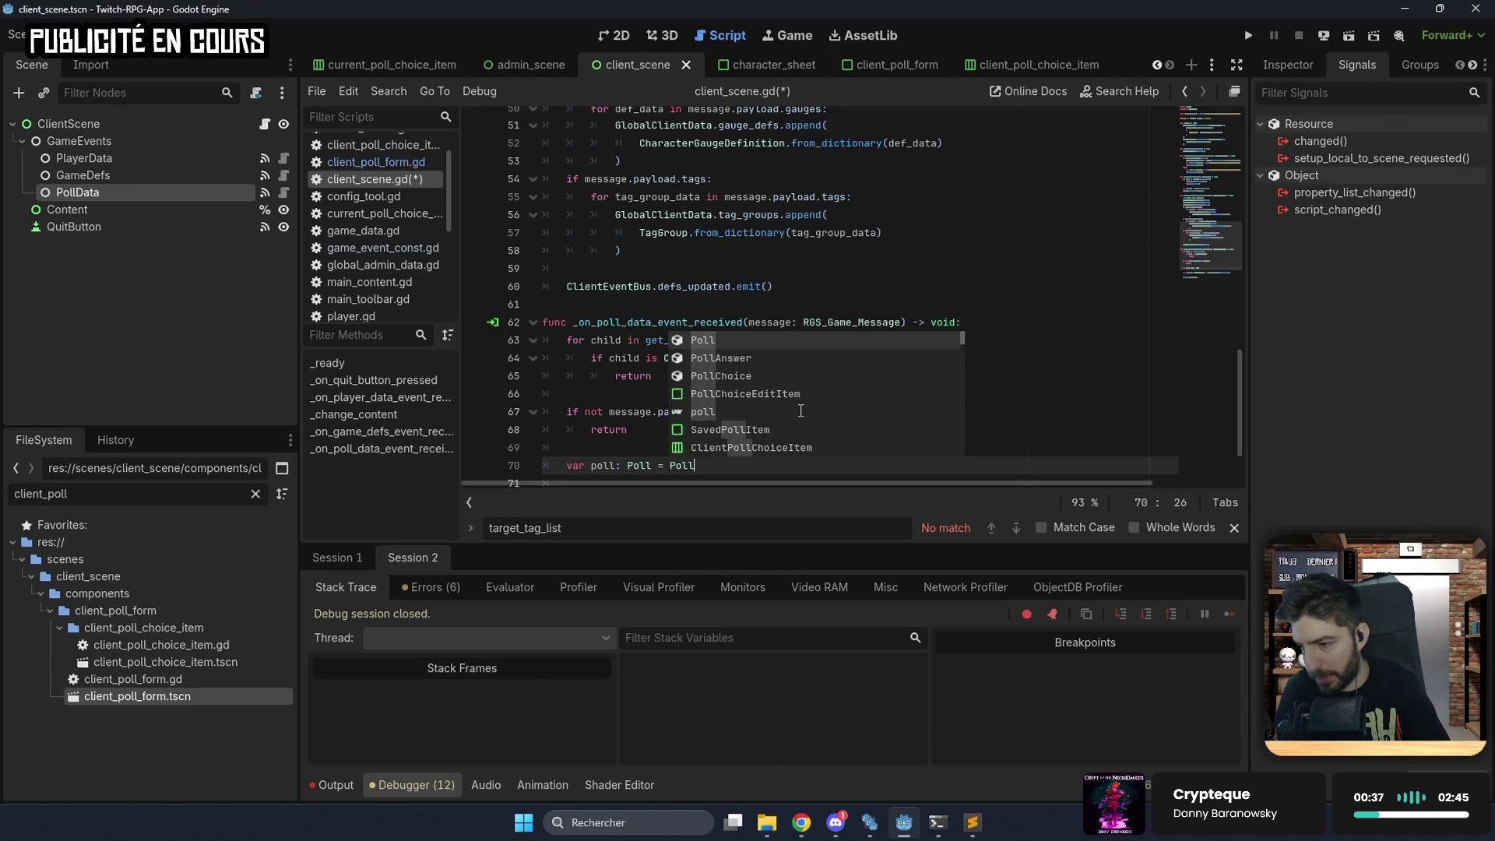
key(Return)
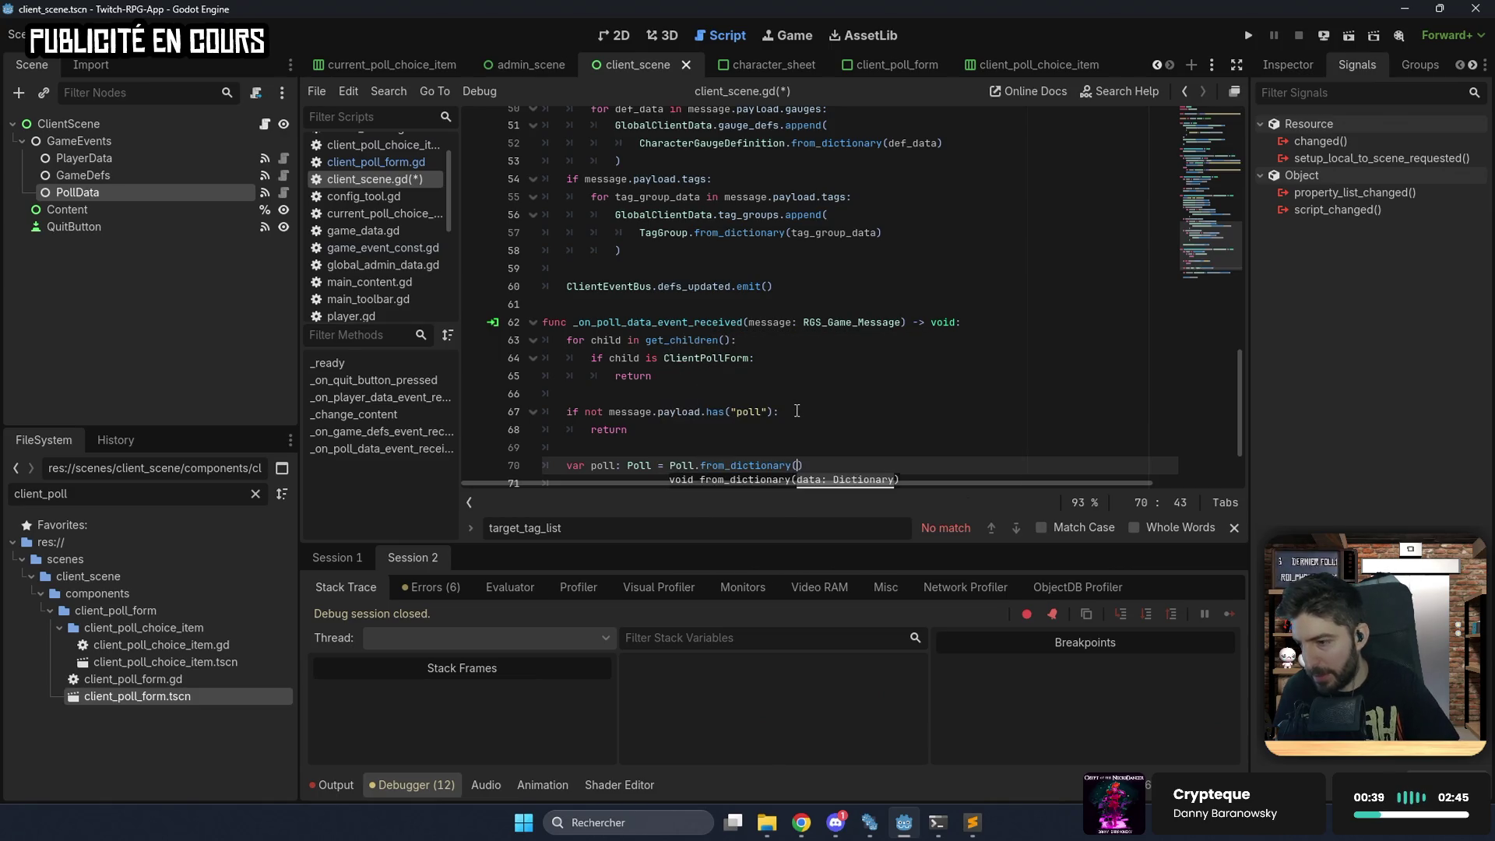
click(608, 412)
drag(610, 424, 703, 424)
scroll(792, 406, down, 2)
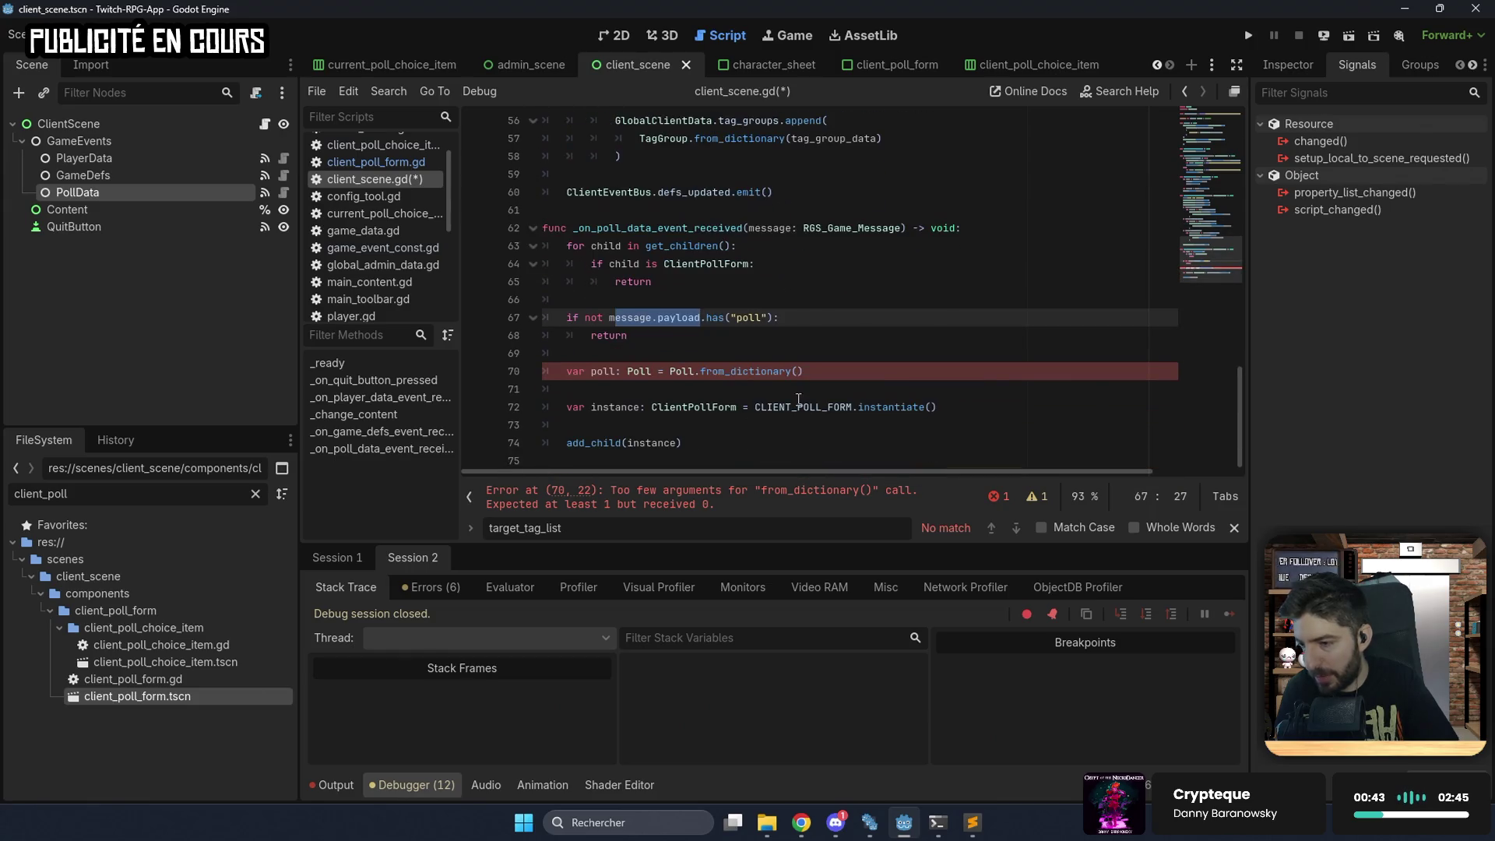
click(810, 372)
text(essage.payload.)
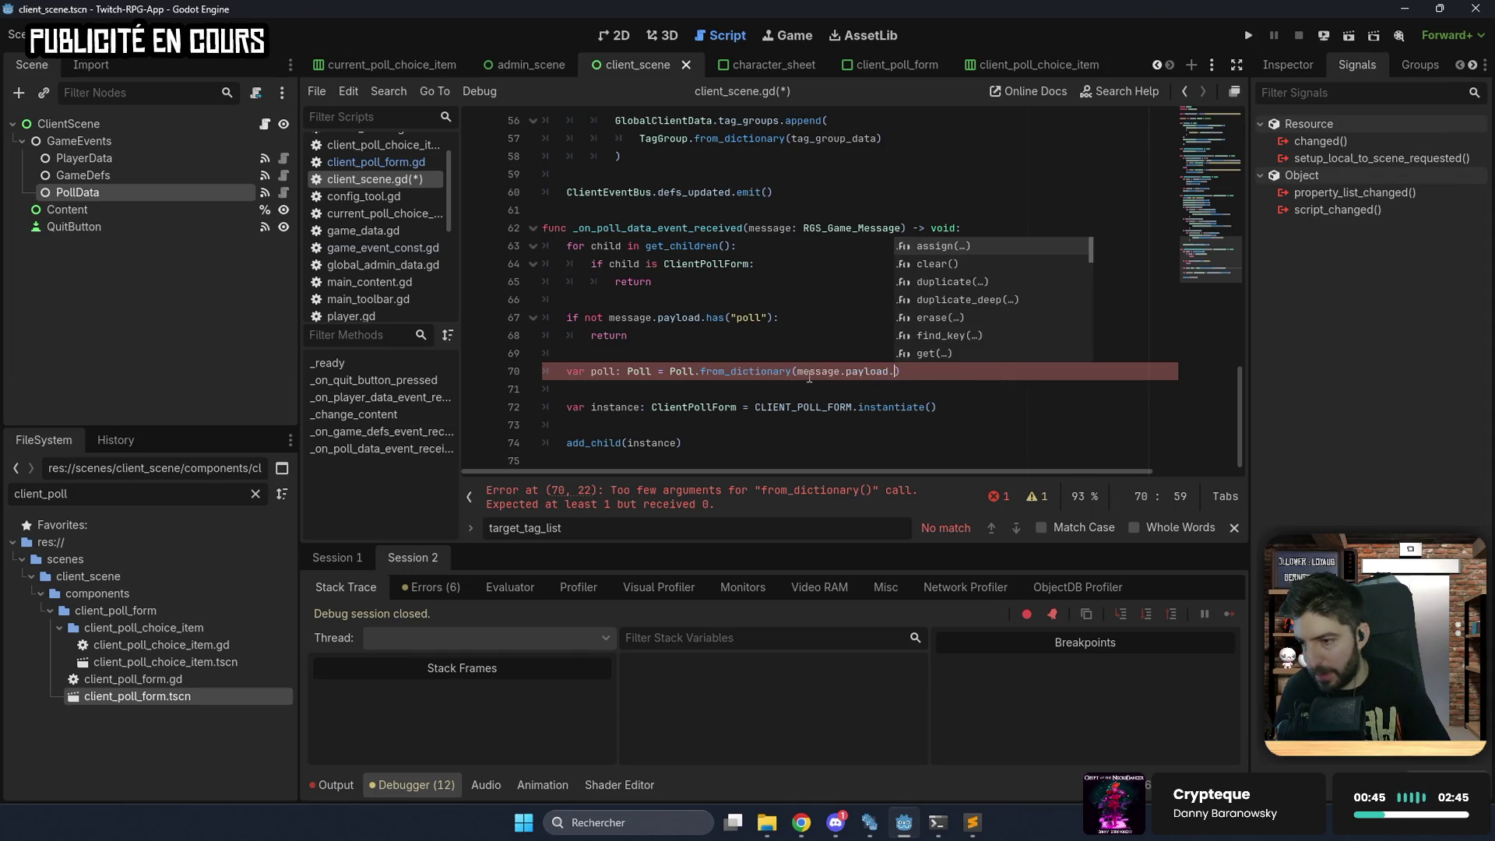
text(poll)
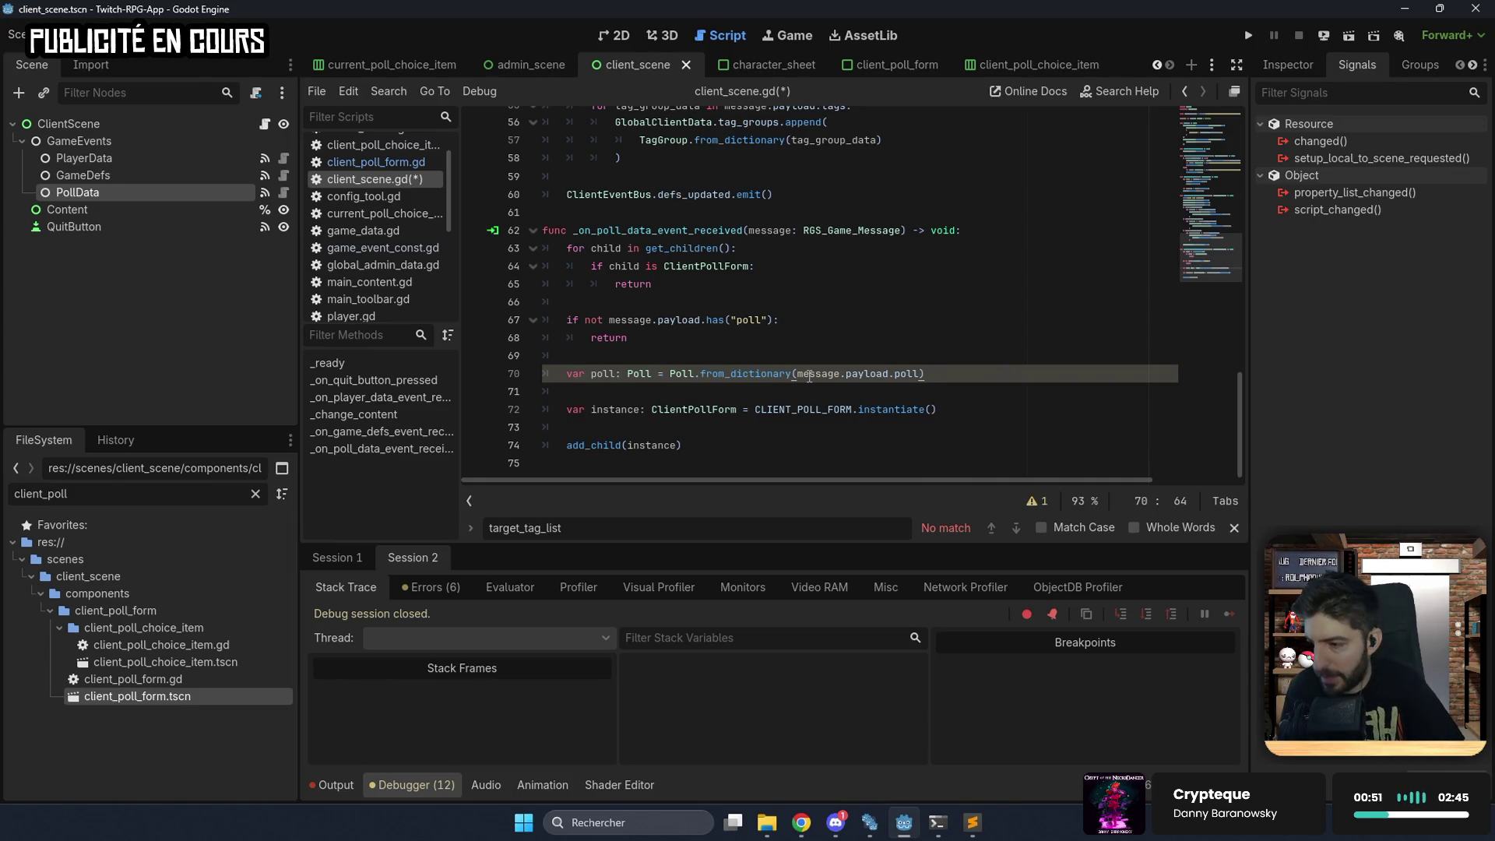
Add 'instance.poll = poll' after the instantiation, save, and run the project.
click(931, 407)
key(Return)
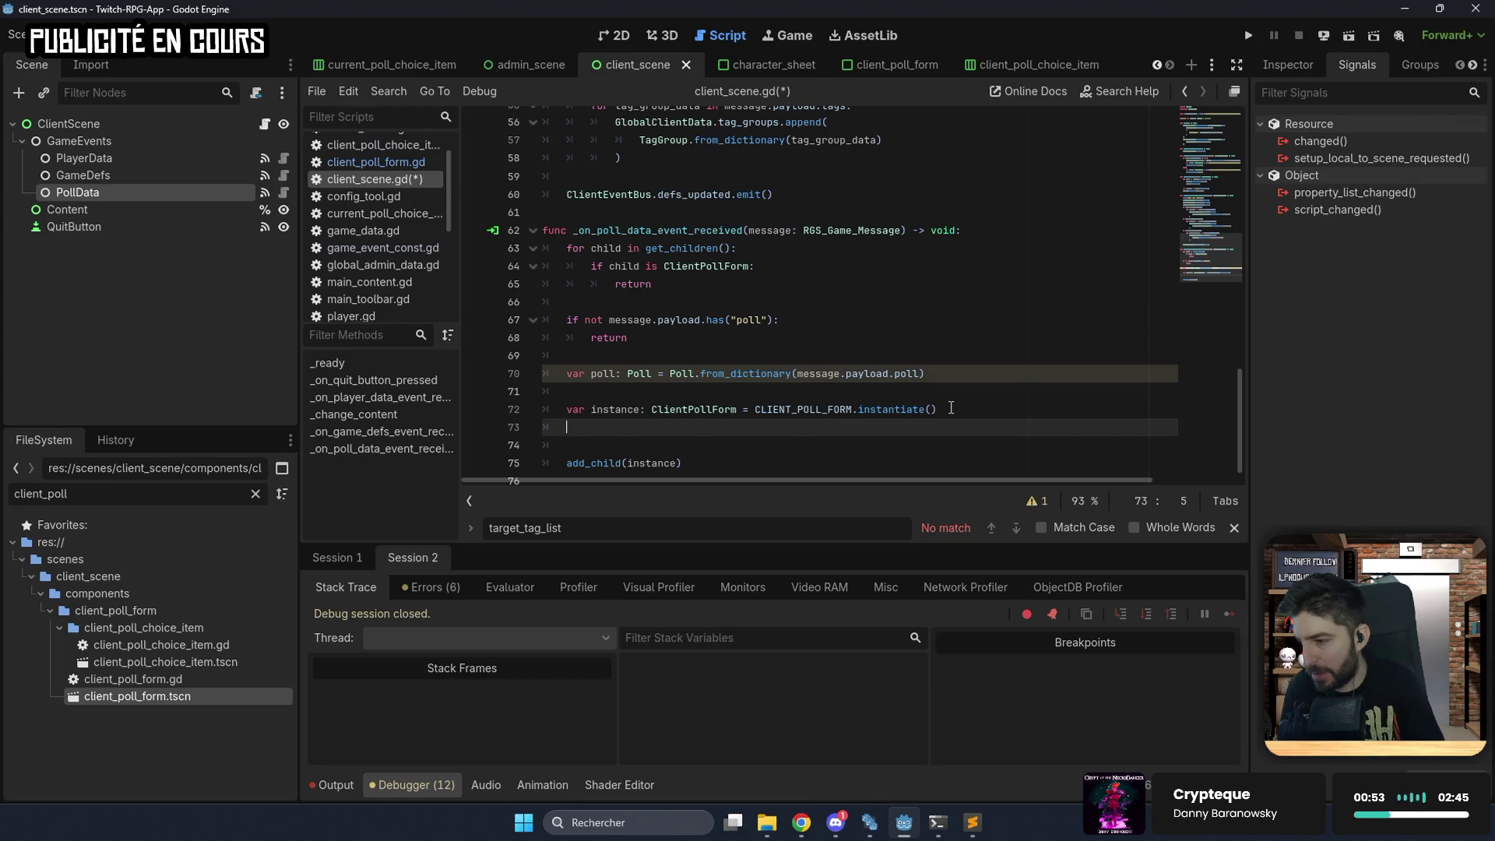
text(instance.p)
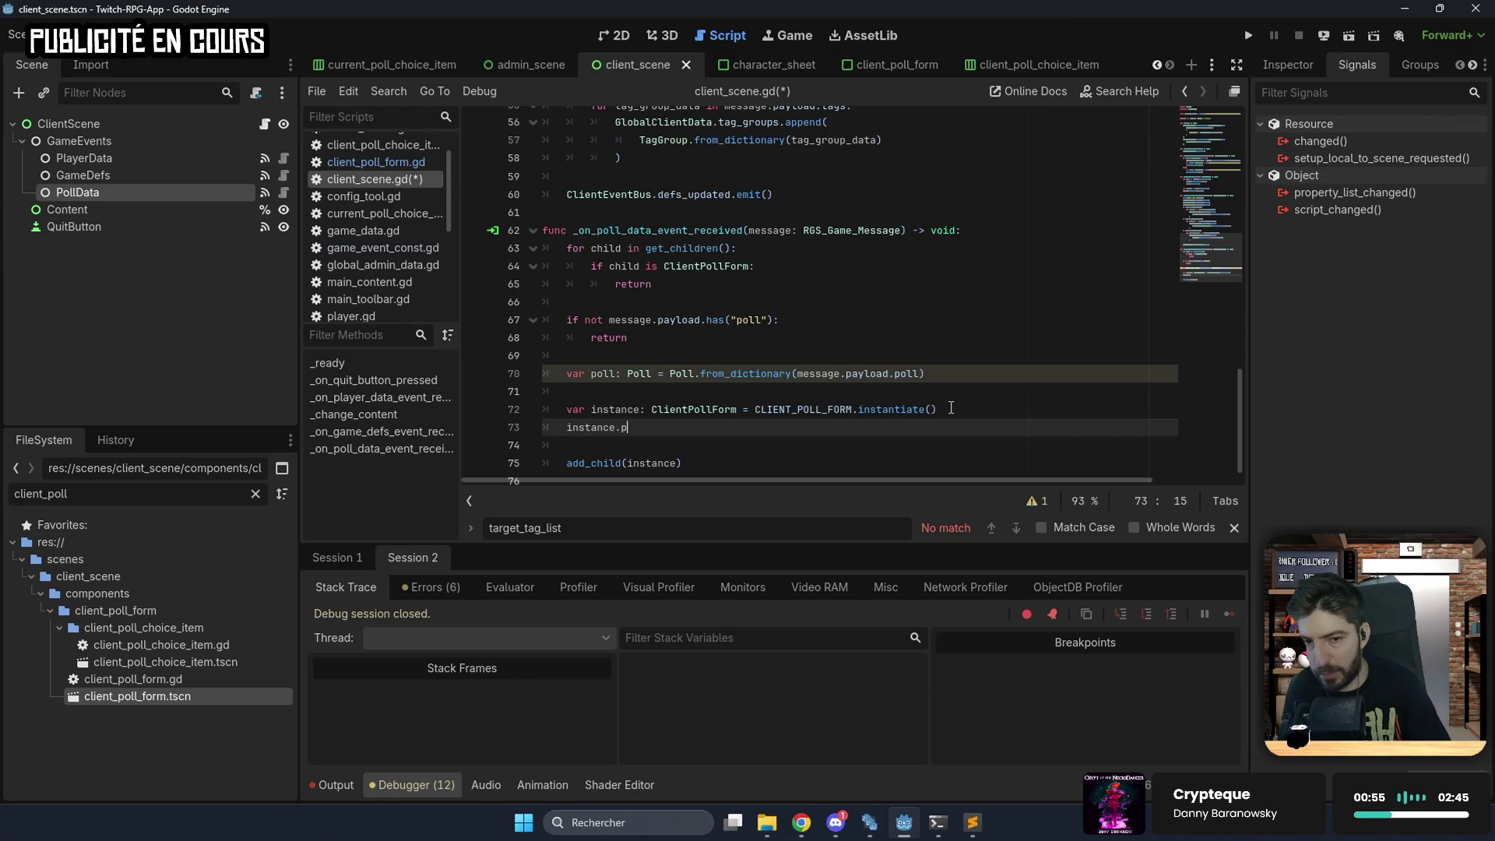
text(oll = poll)
key(ctrl+s)
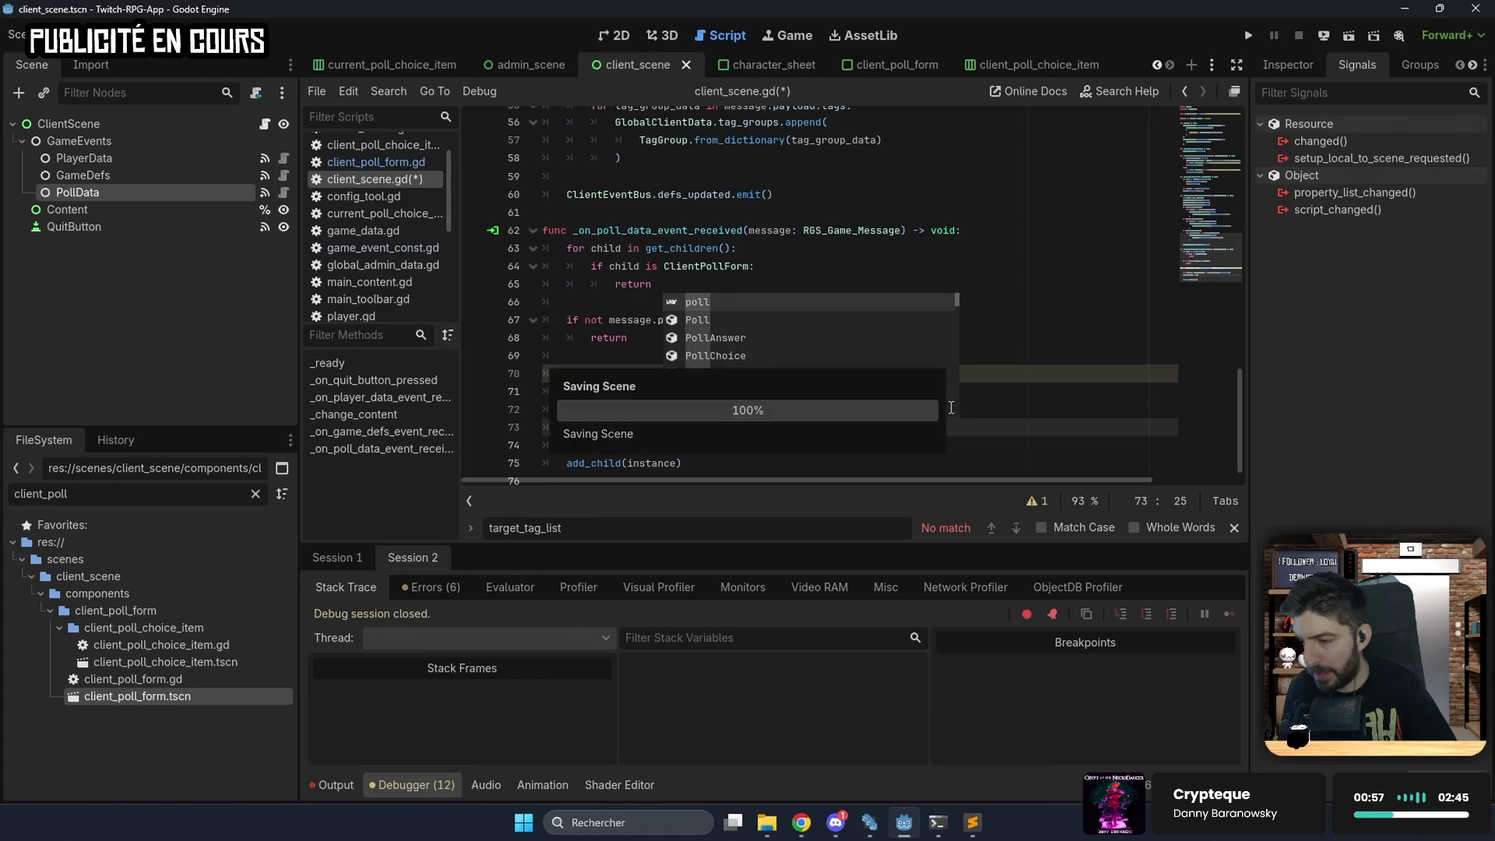
scroll(923, 450, up, 1)
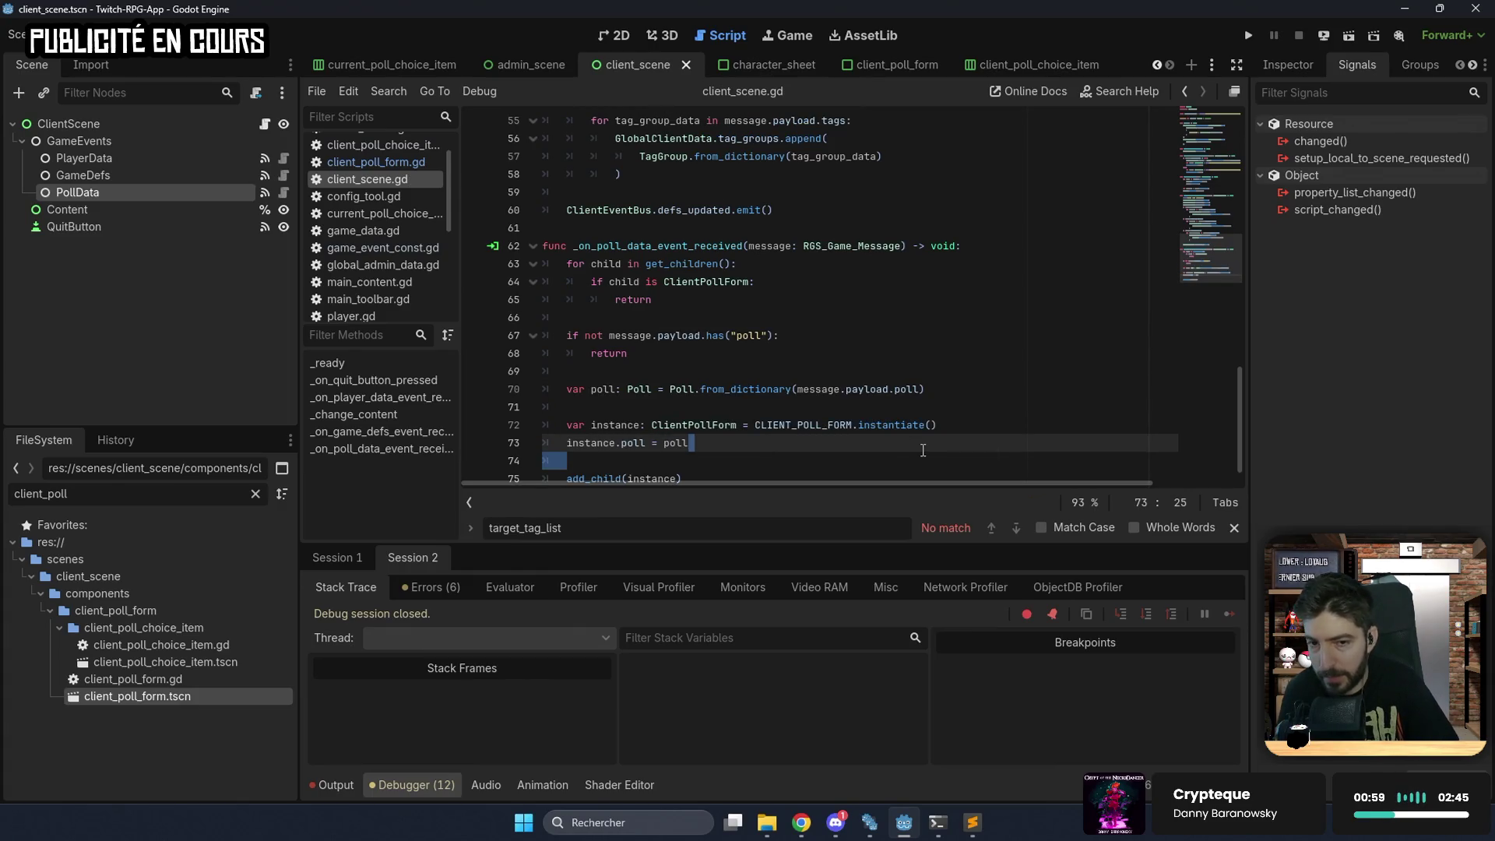
click(1248, 35)
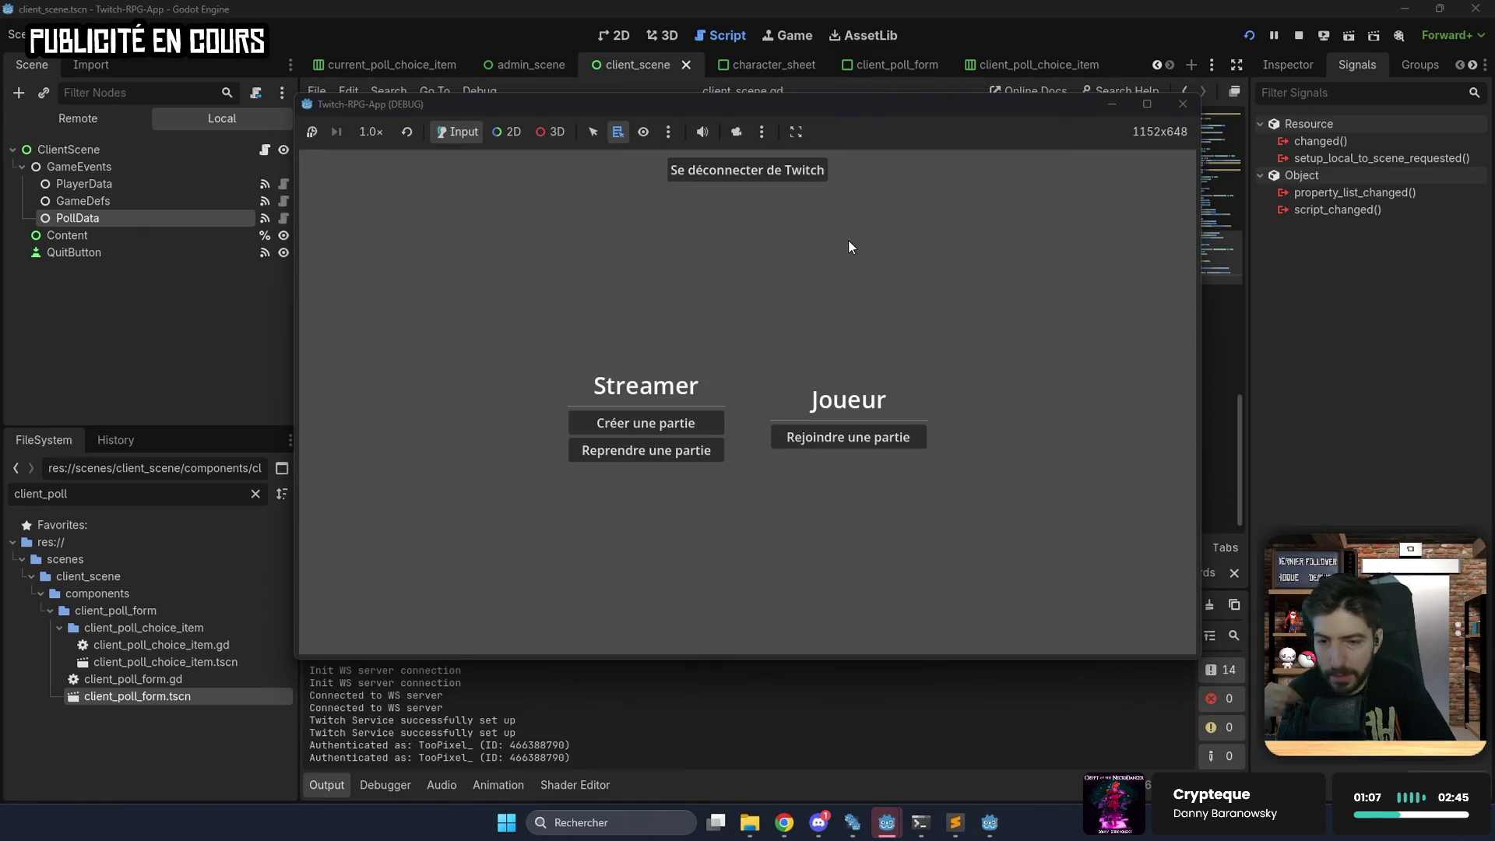
As streamer, resume the saved game 'test', open the polls screen, and copy the room id.
click(668, 449)
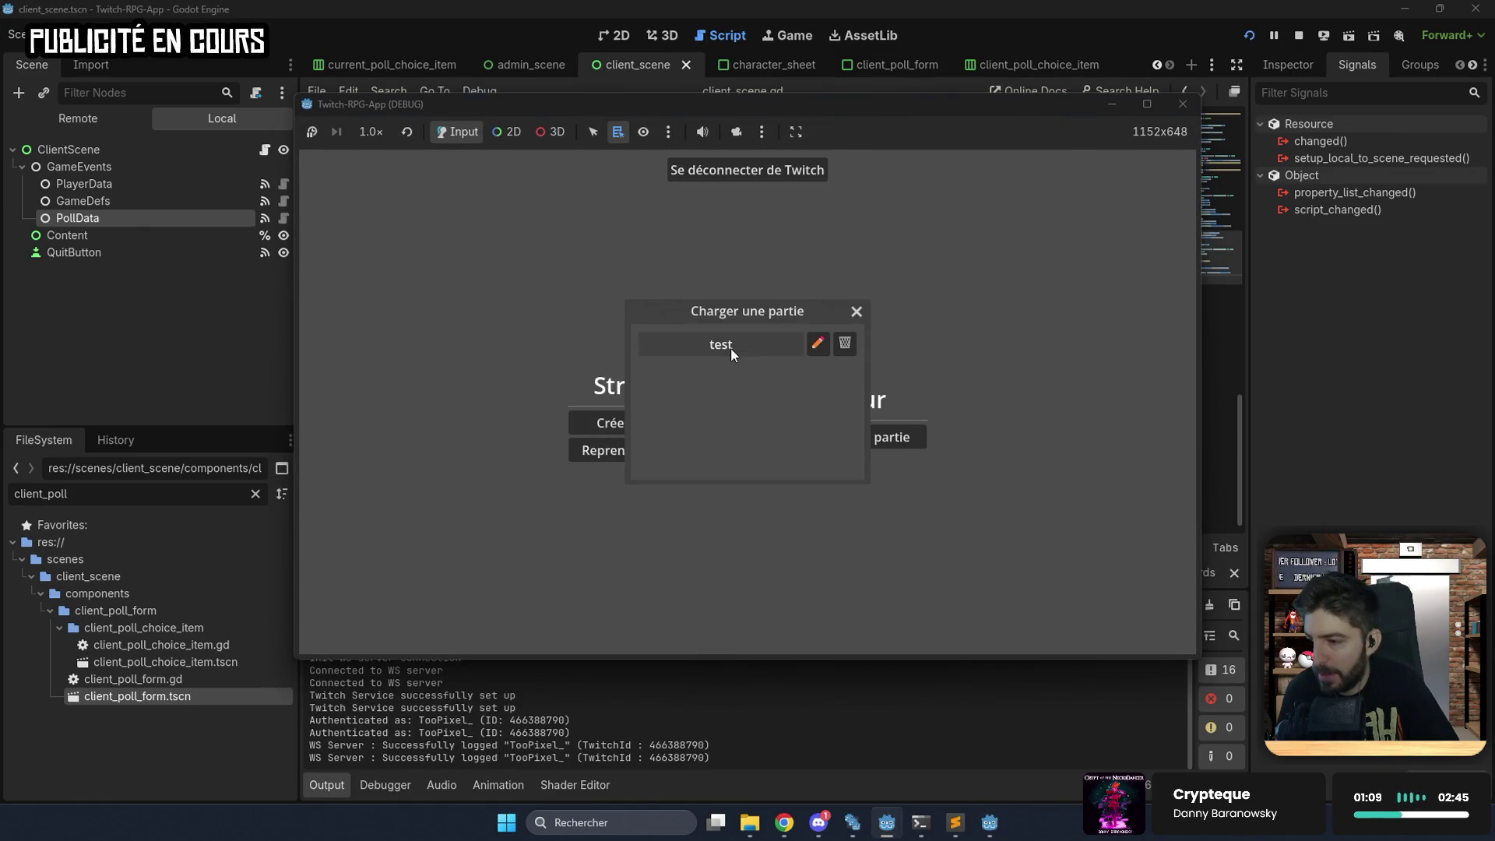
click(731, 348)
click(350, 427)
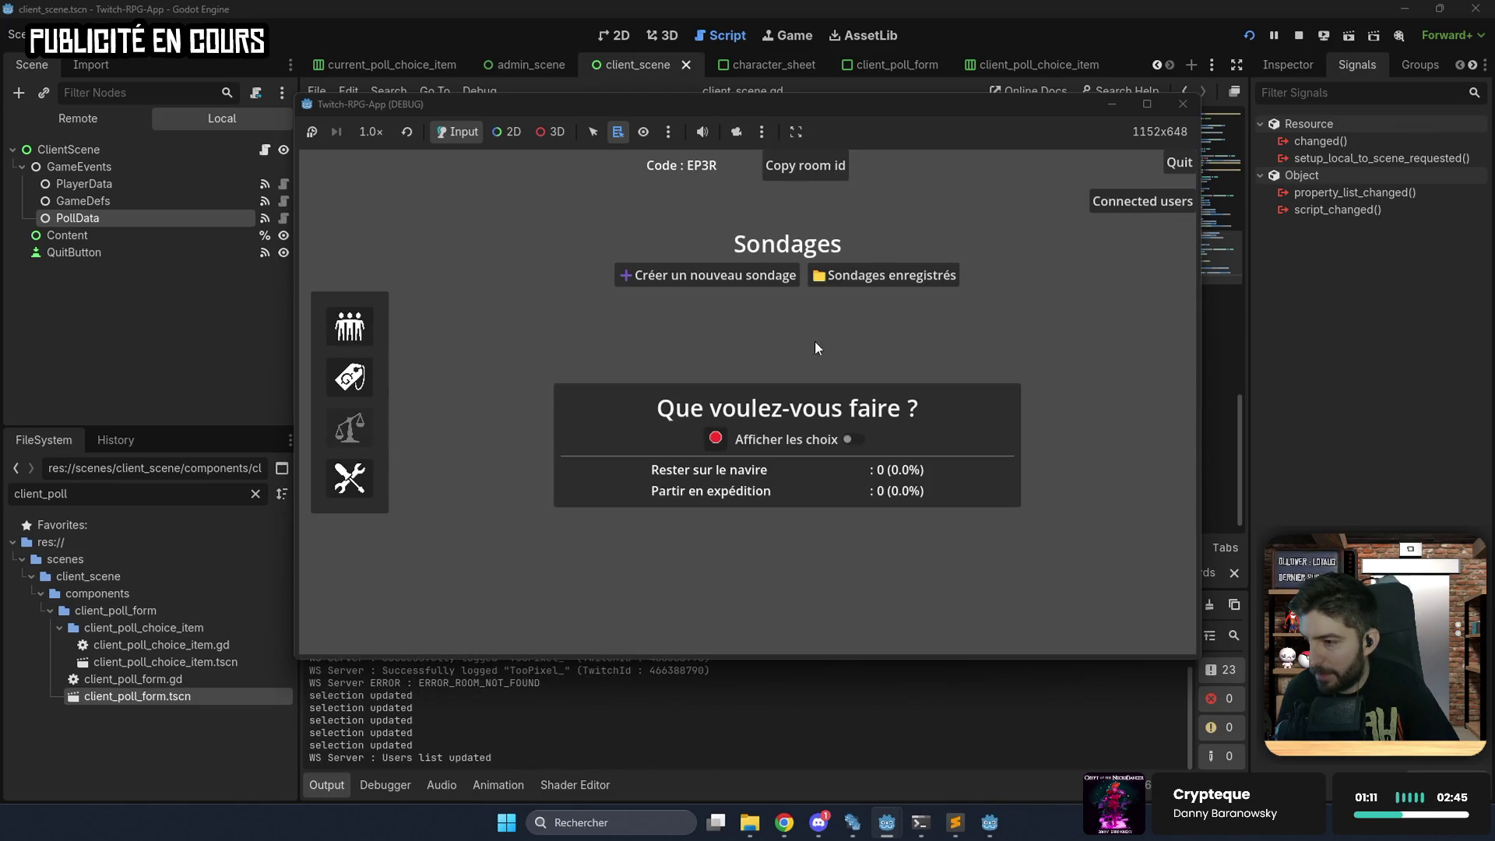
mouse_move(779, 95)
mouse_down()
mouse_move(778, 194)
mouse_move(775, 133)
mouse_move(712, 198)
mouse_move(592, 159)
mouse_move(465, 206)
mouse_up()
click(580, 207)
Join that room as a player from the second game window.
click(1085, 269)
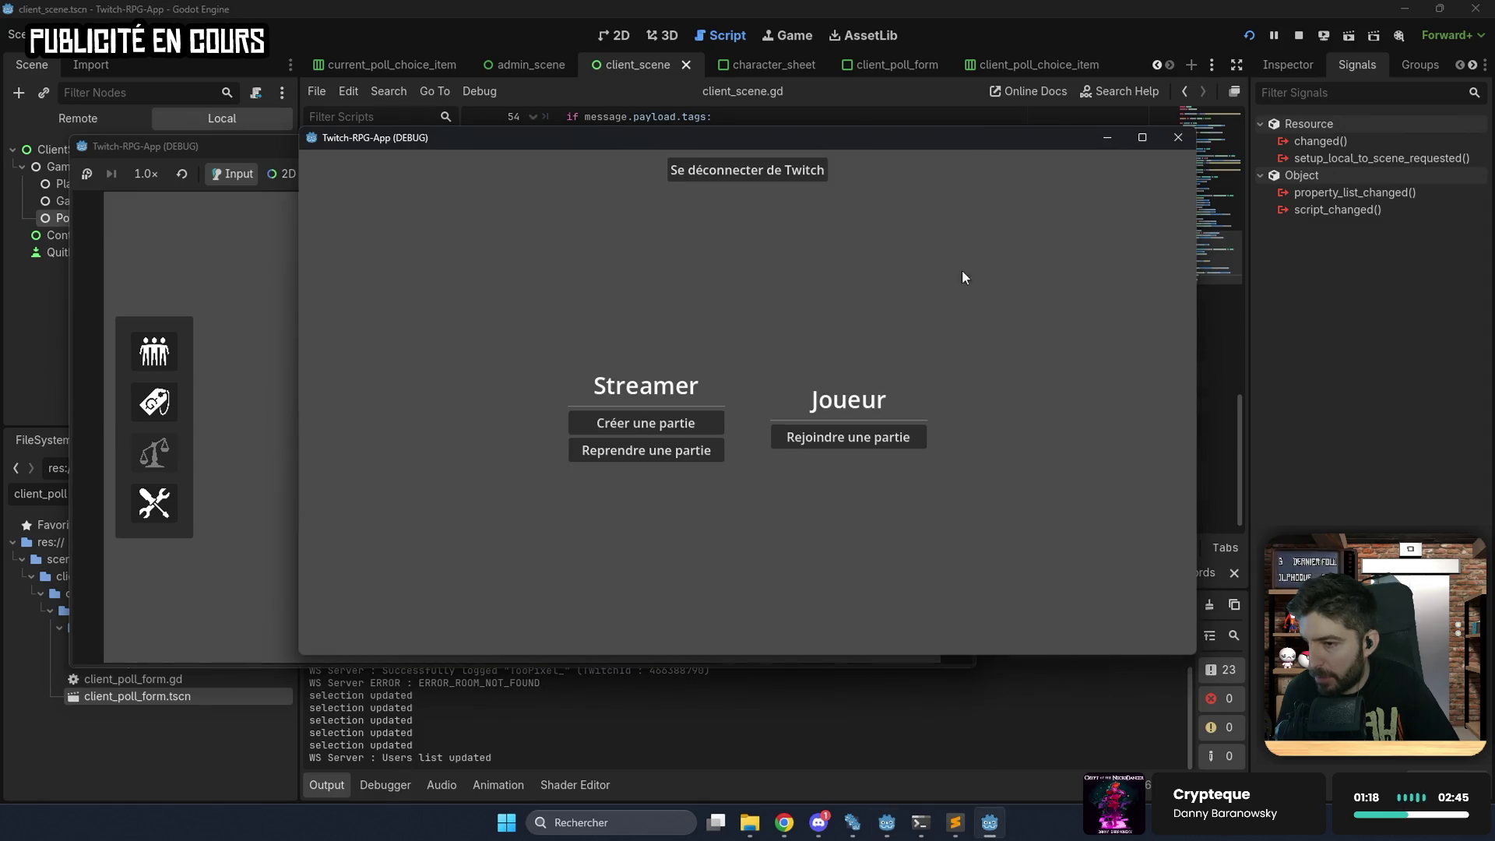
click(794, 438)
key(ctrl+v)
click(768, 421)
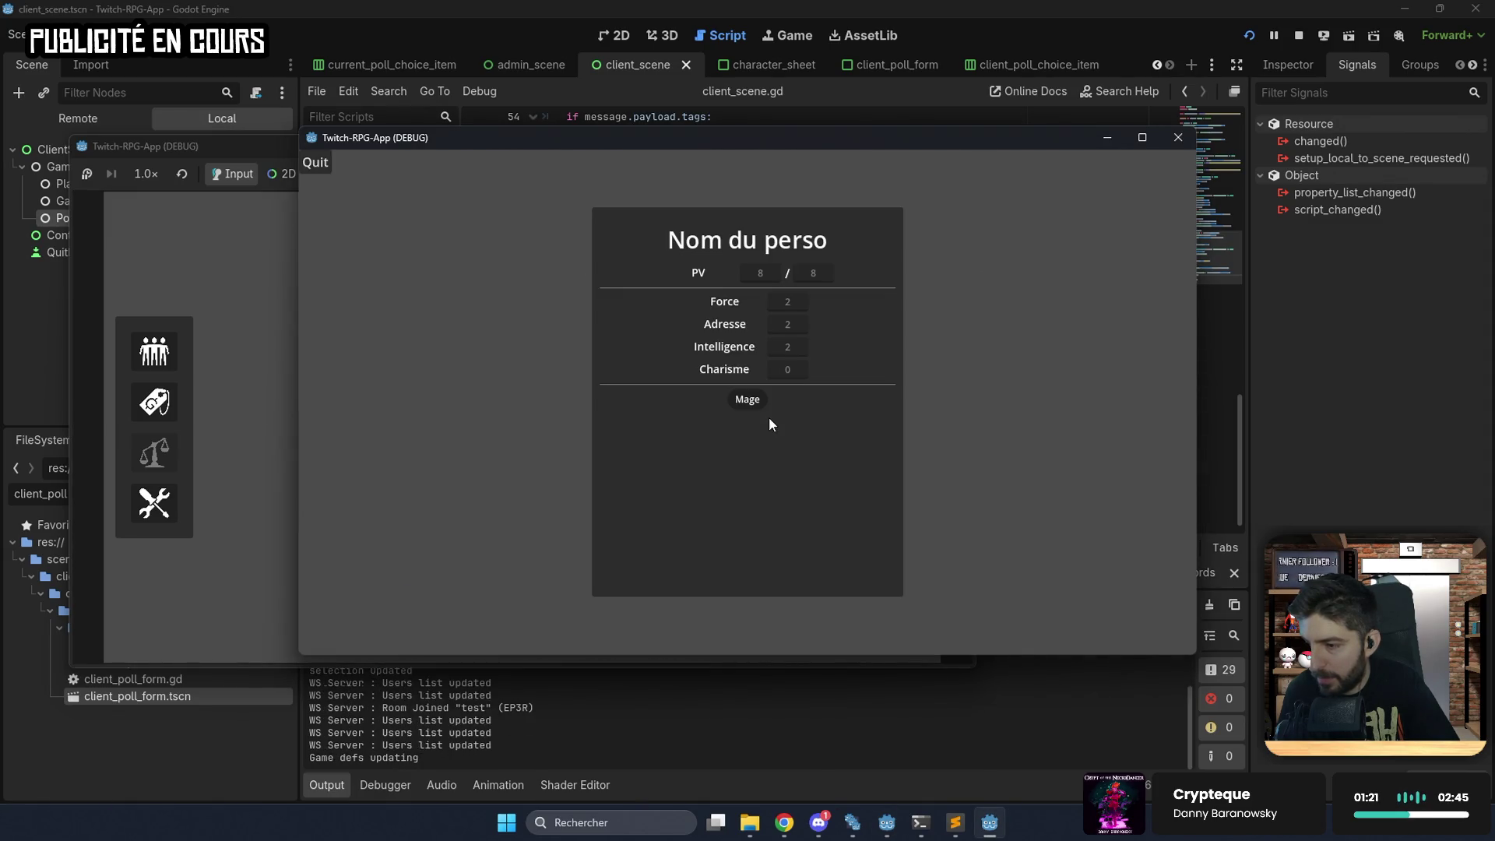
drag(679, 137, 925, 99)
Stop the current poll, launch the saved 'Groupe de perso' poll, and answer 'Rester sur le navire' as player.
click(453, 375)
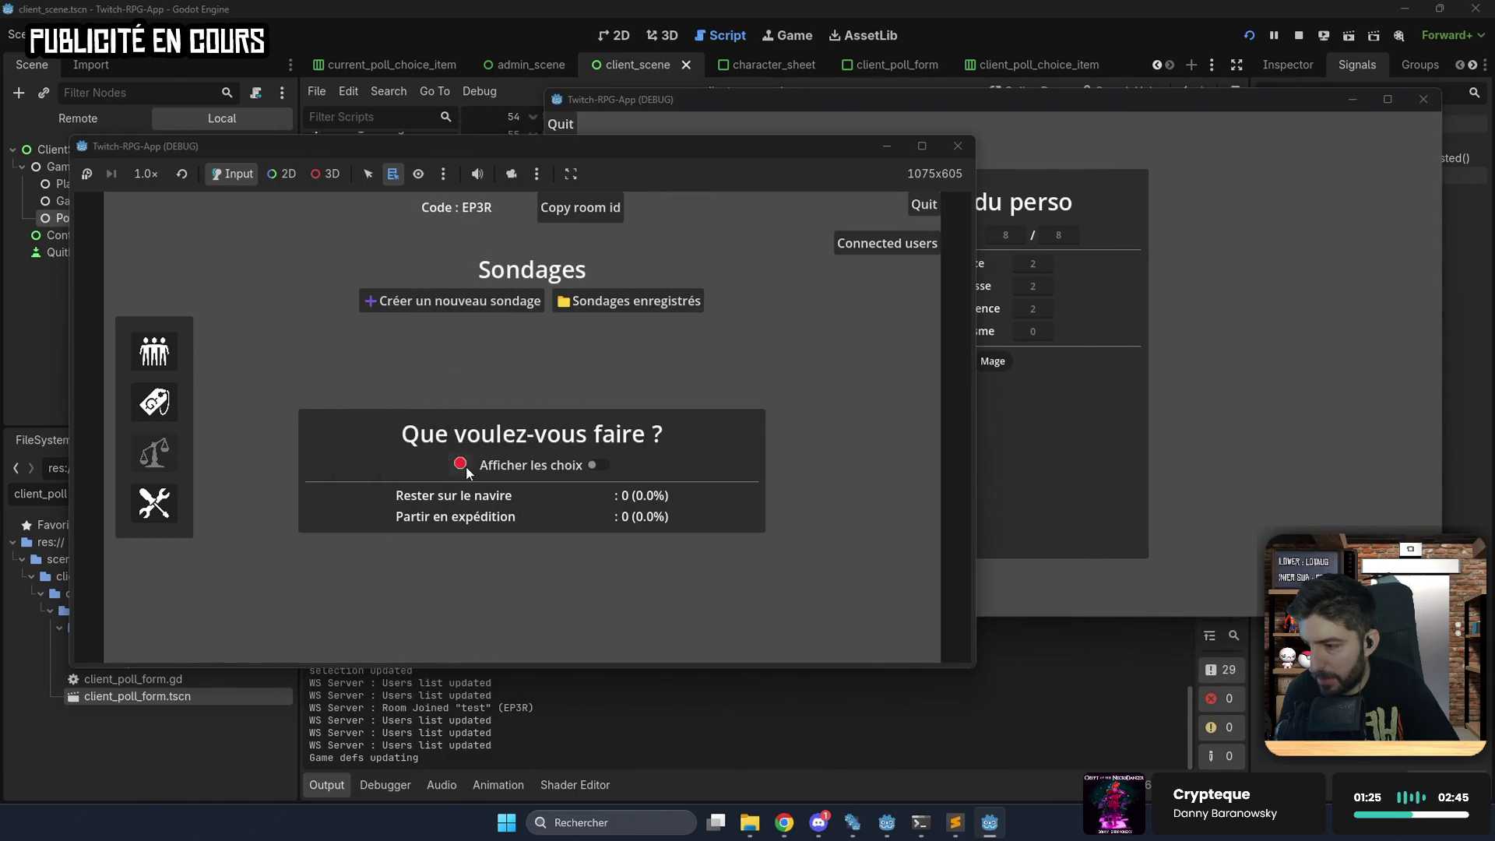
click(461, 466)
click(584, 306)
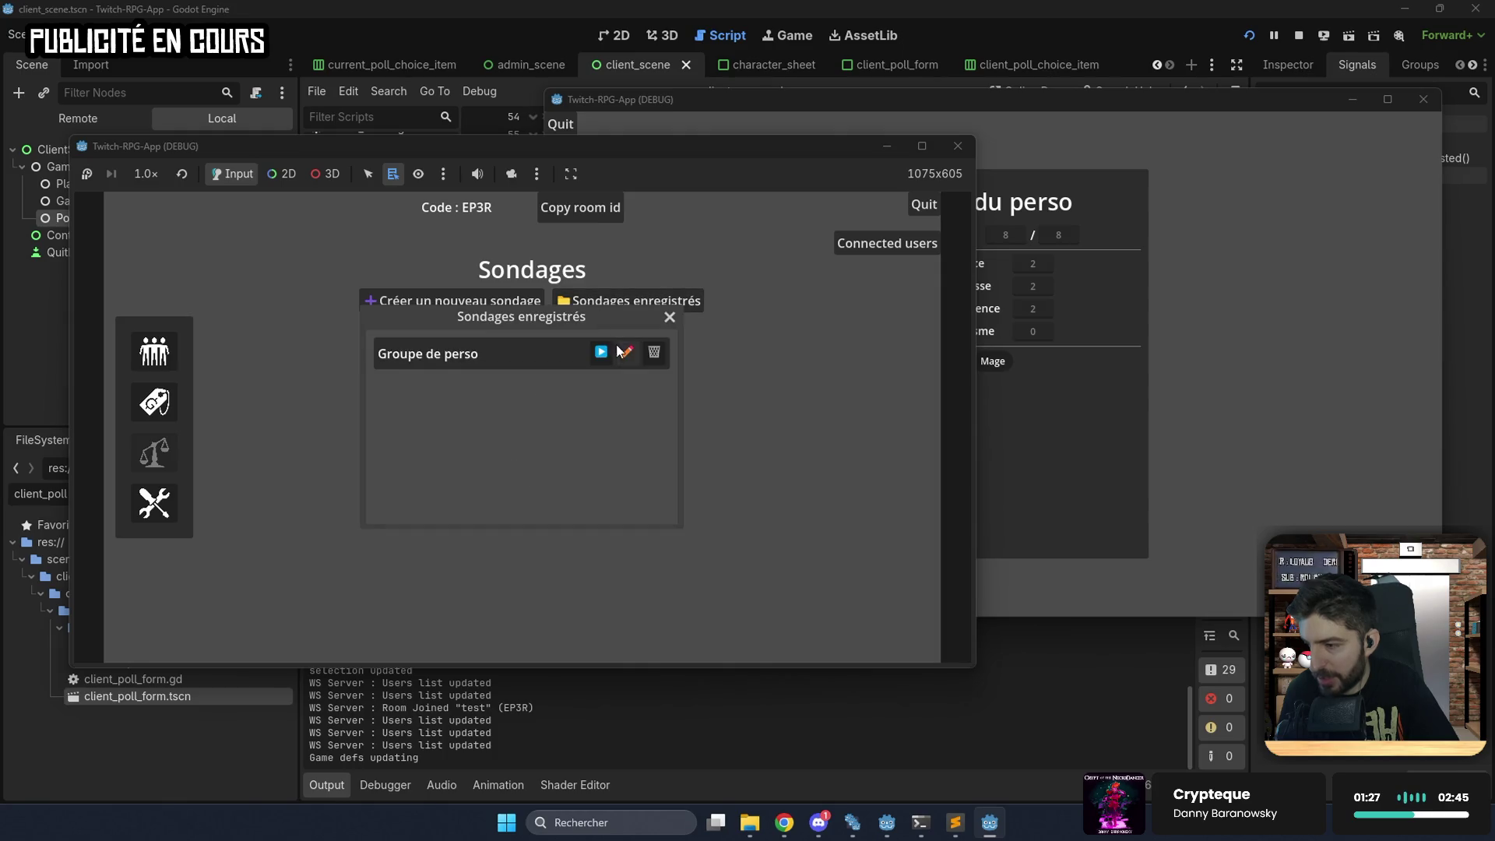
click(602, 349)
click(1245, 355)
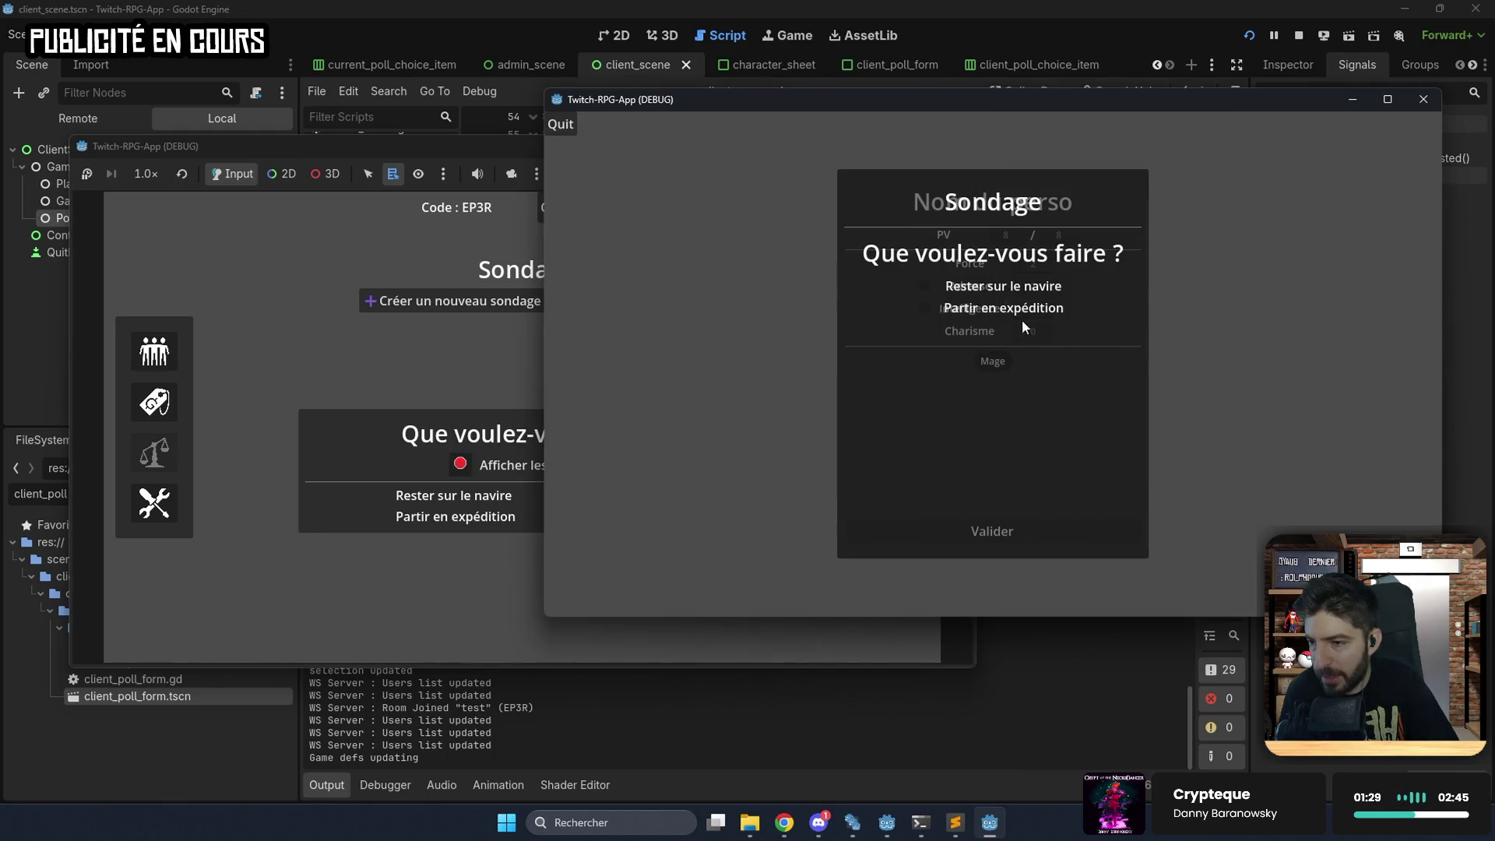
click(927, 287)
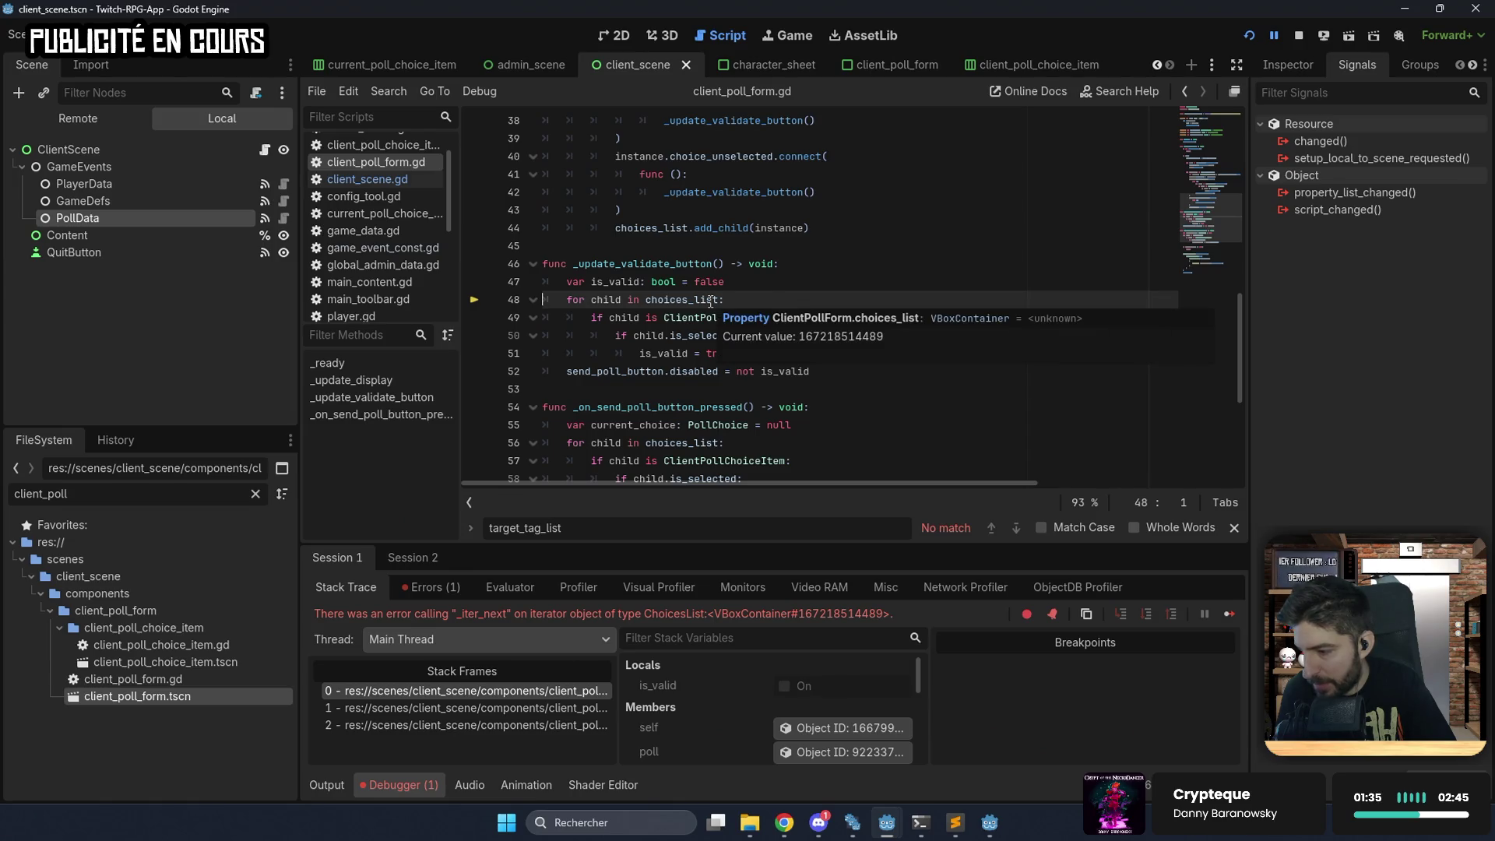
Change the loops on lines 48 and 56 to use choices_list.get_children(), then save.
click(718, 302)
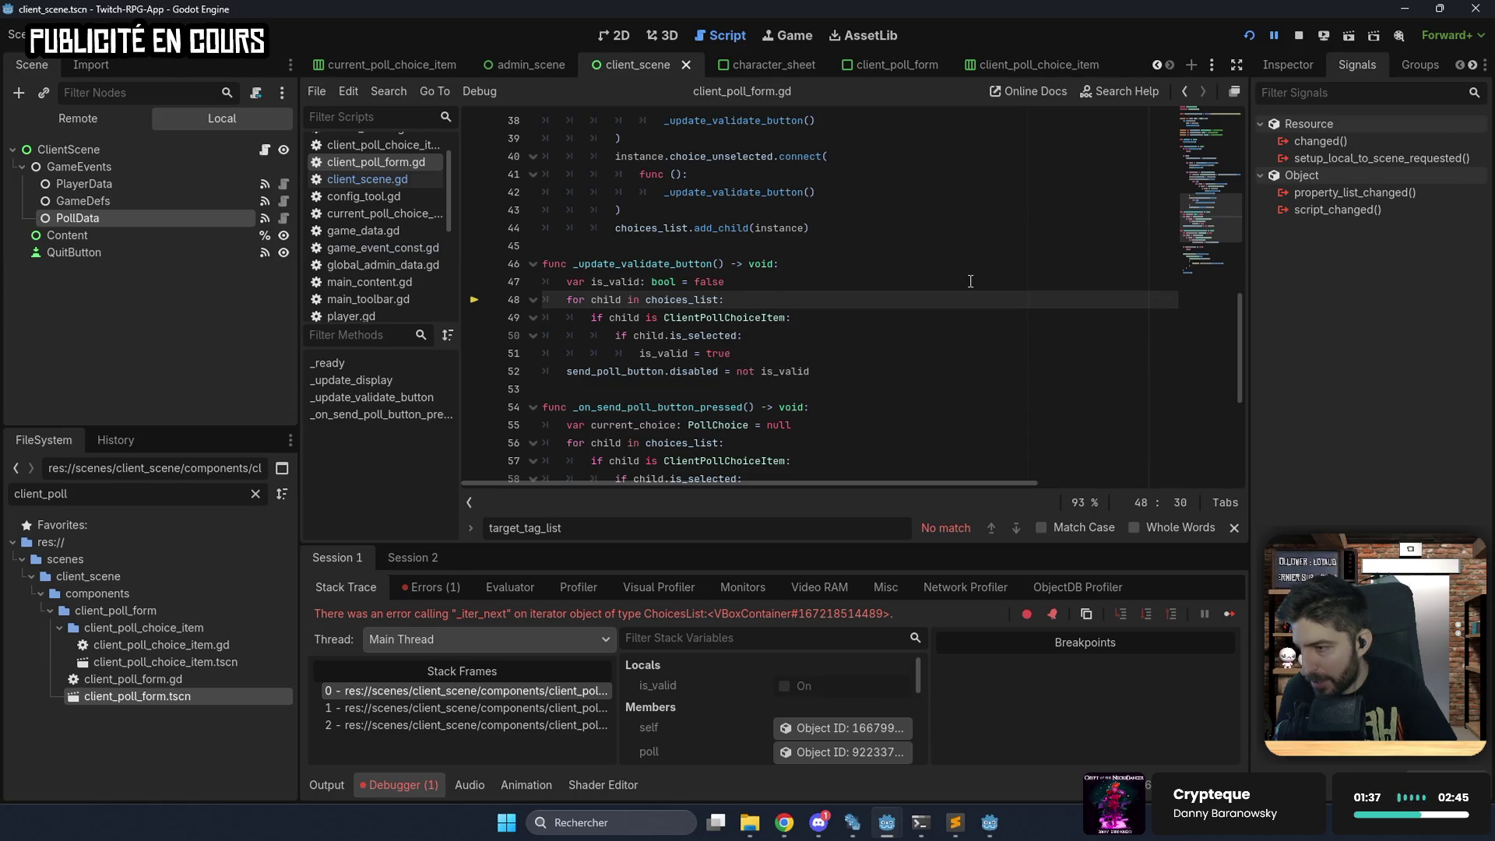
text(.get_ch)
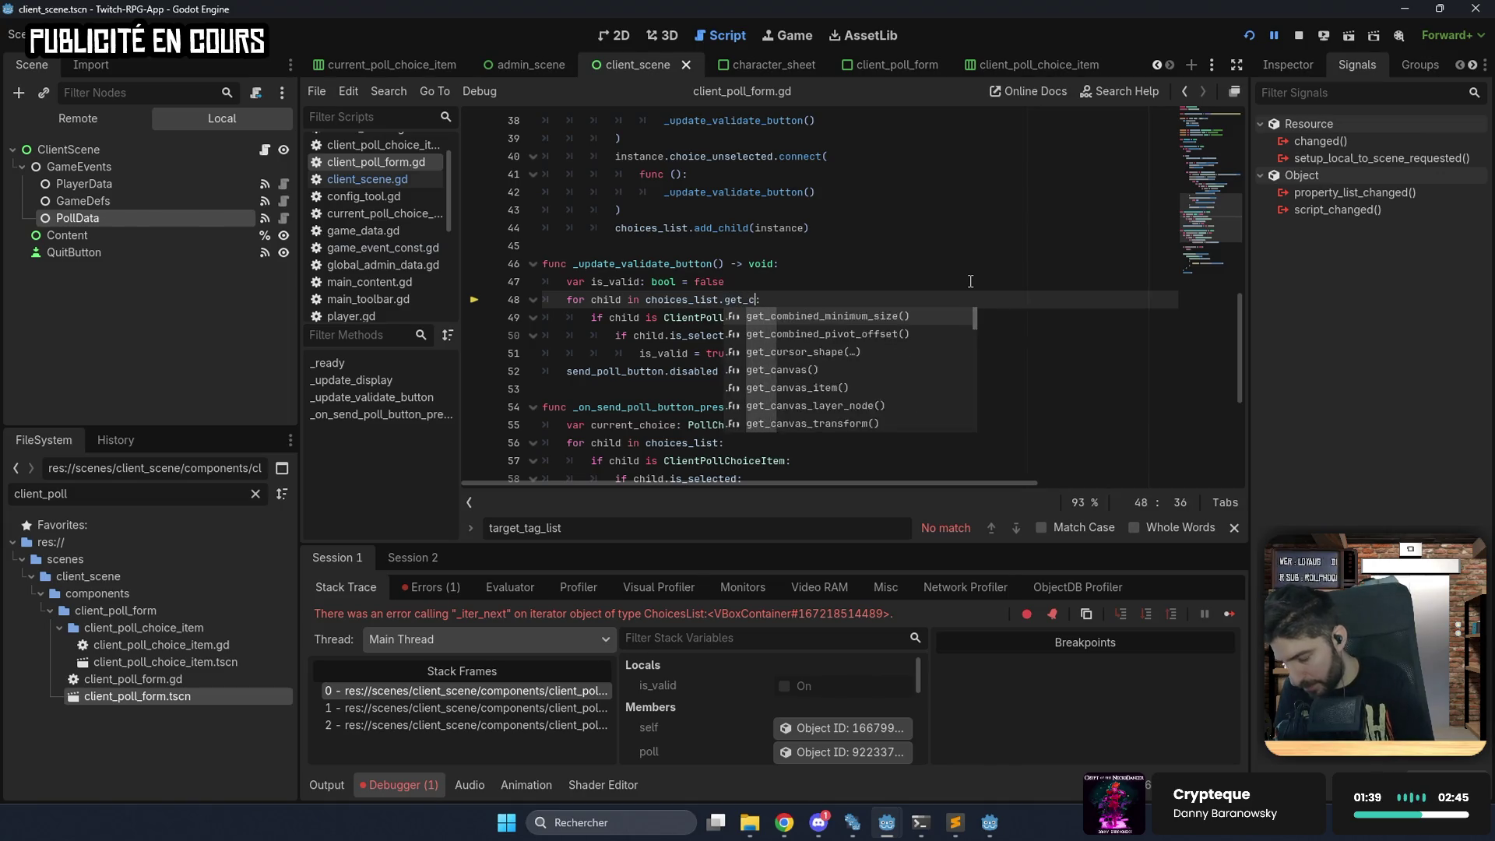
key(Return)
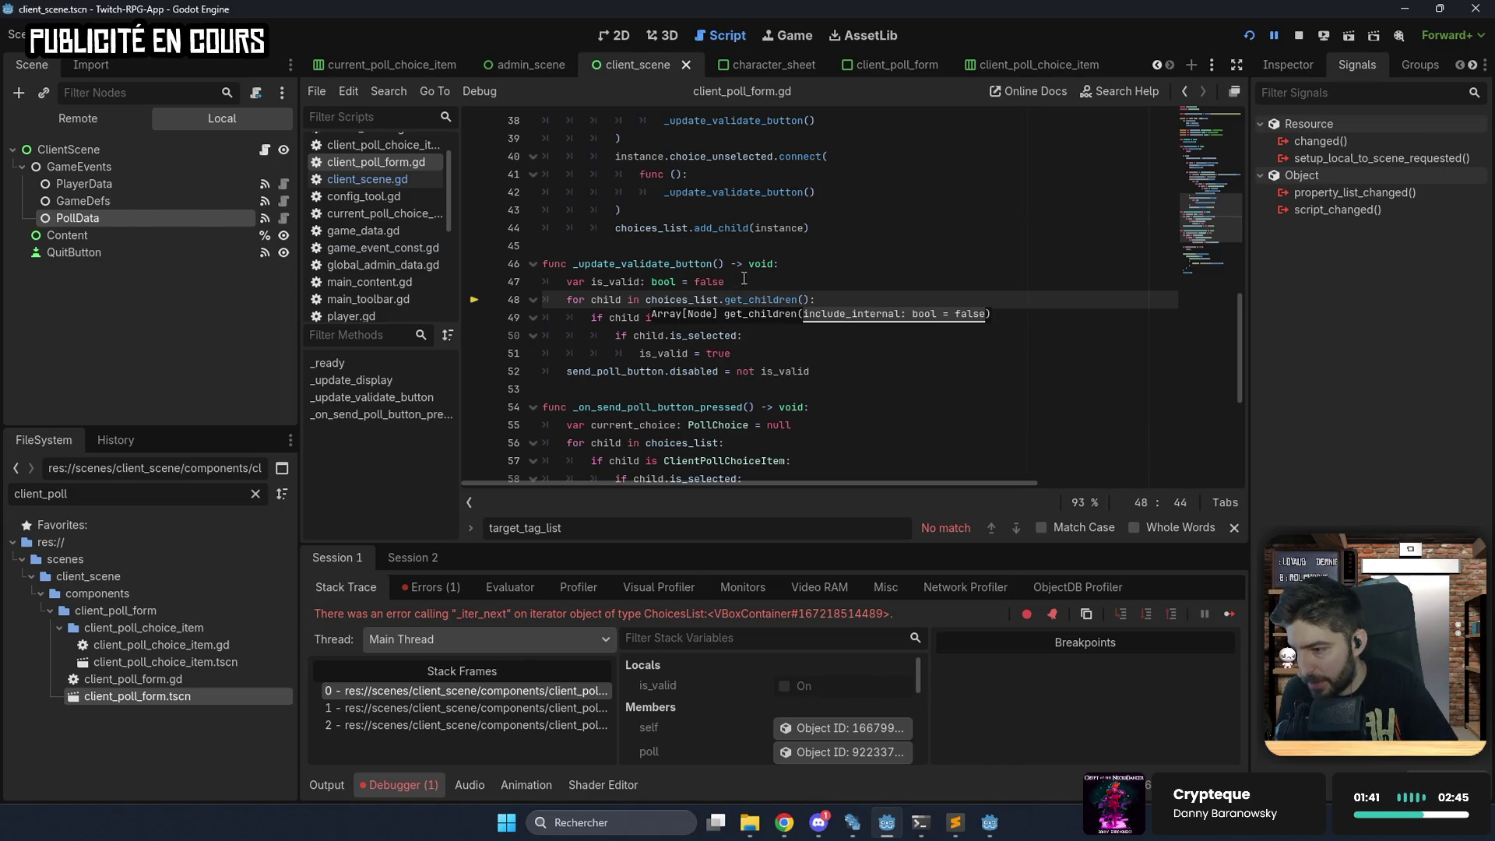
key(Left)
click(720, 441)
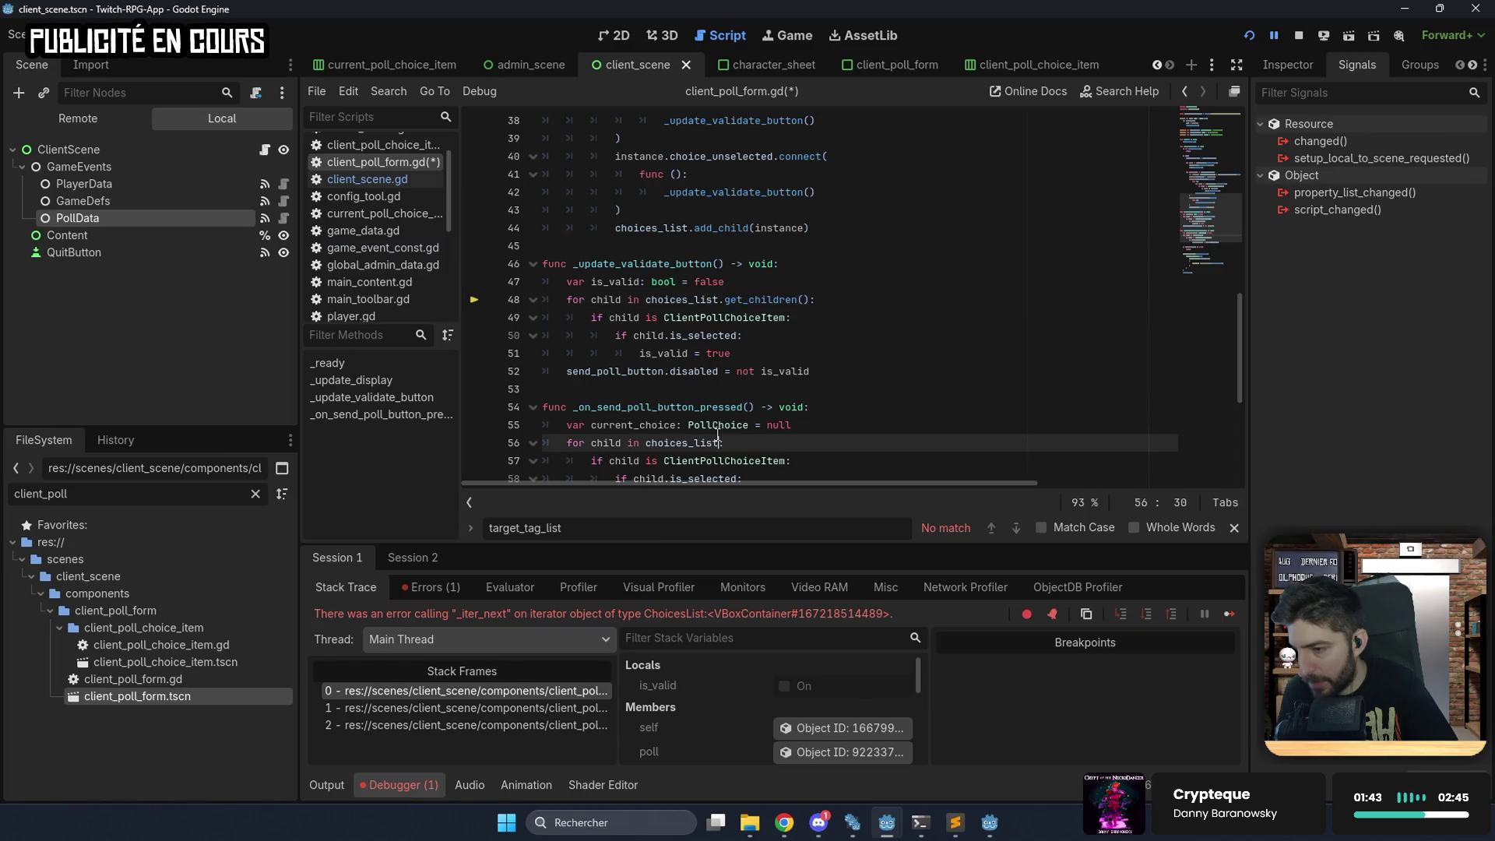
text(.get_children)
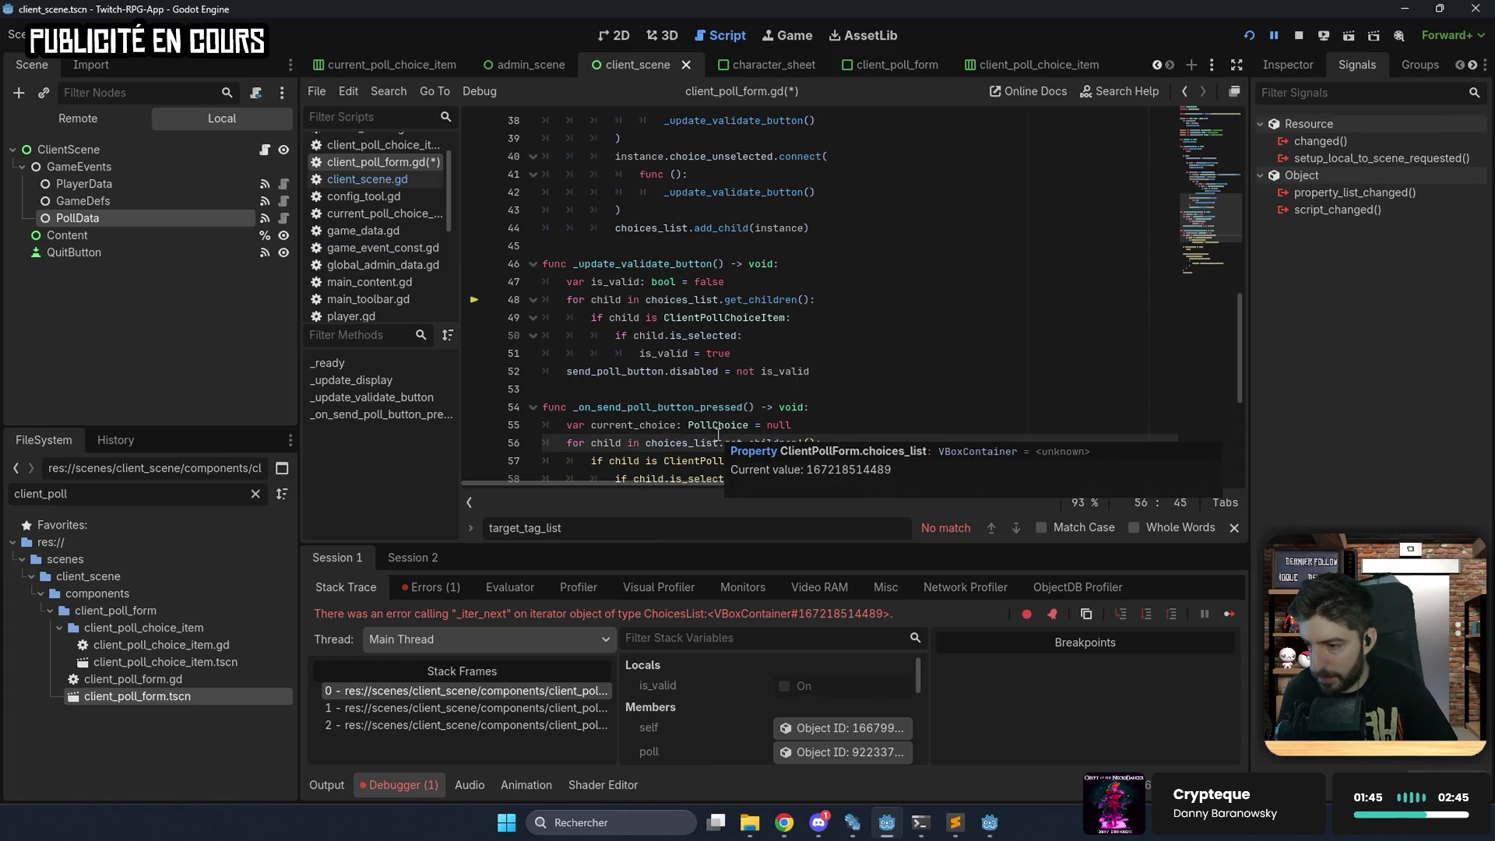
text(())
key(ctrl+s)
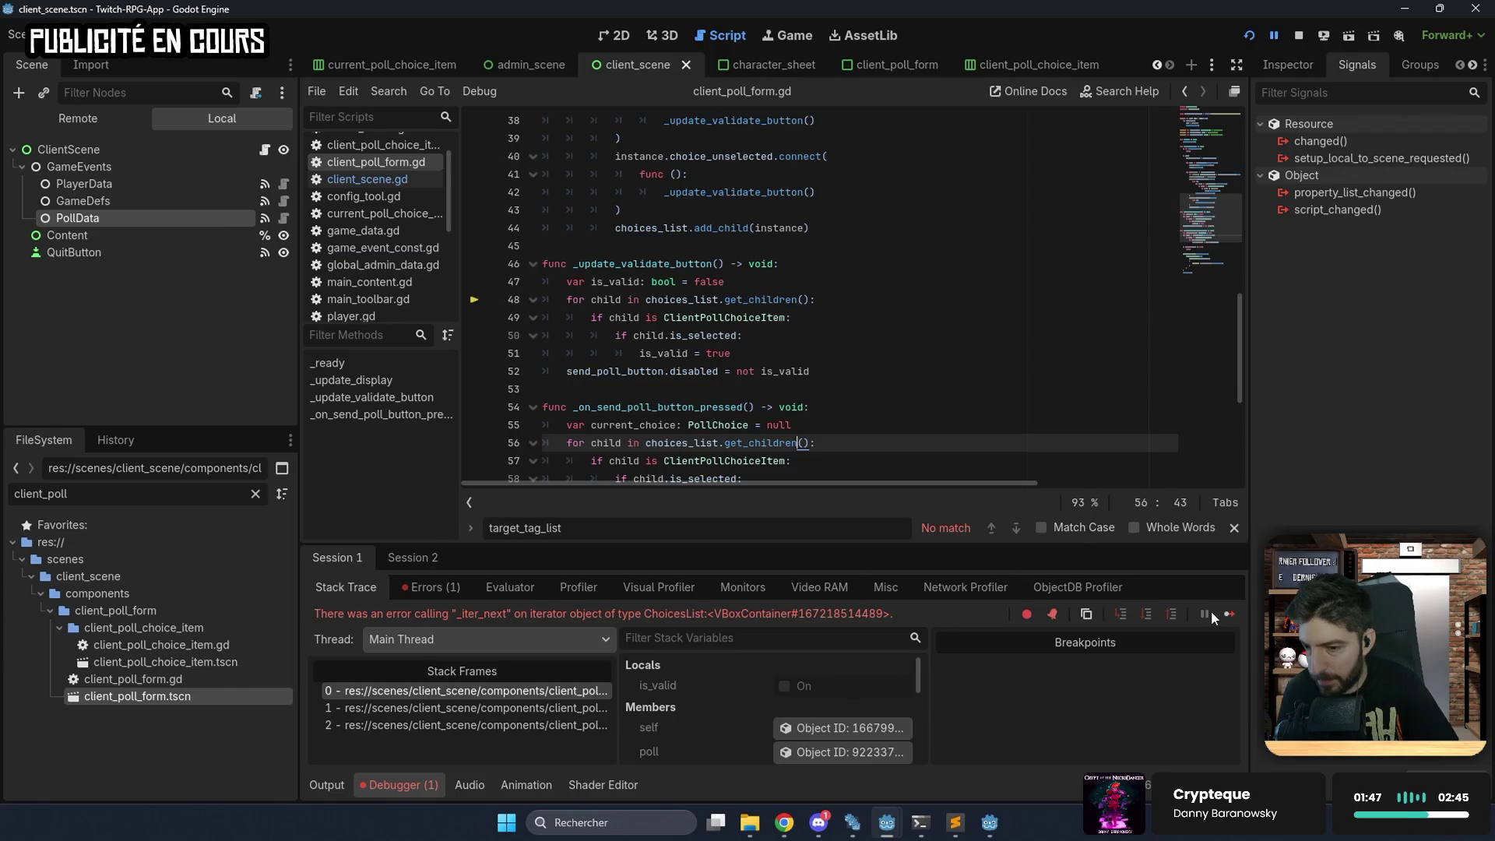
Resume the game and submit 'Rester sur le navire' as the player's poll answer.
click(1225, 613)
click(925, 309)
click(924, 286)
click(924, 287)
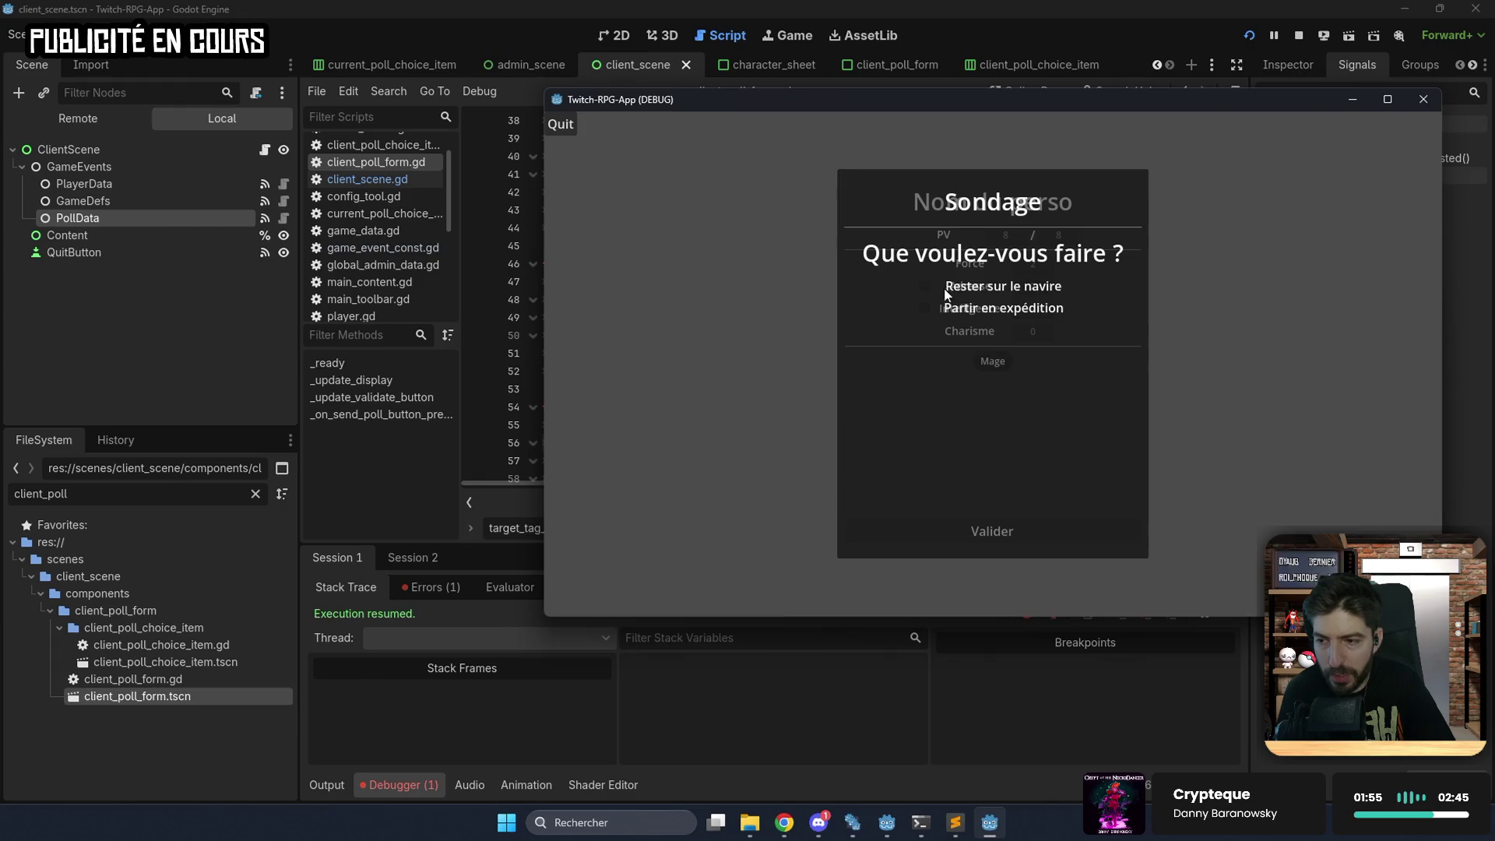
click(924, 287)
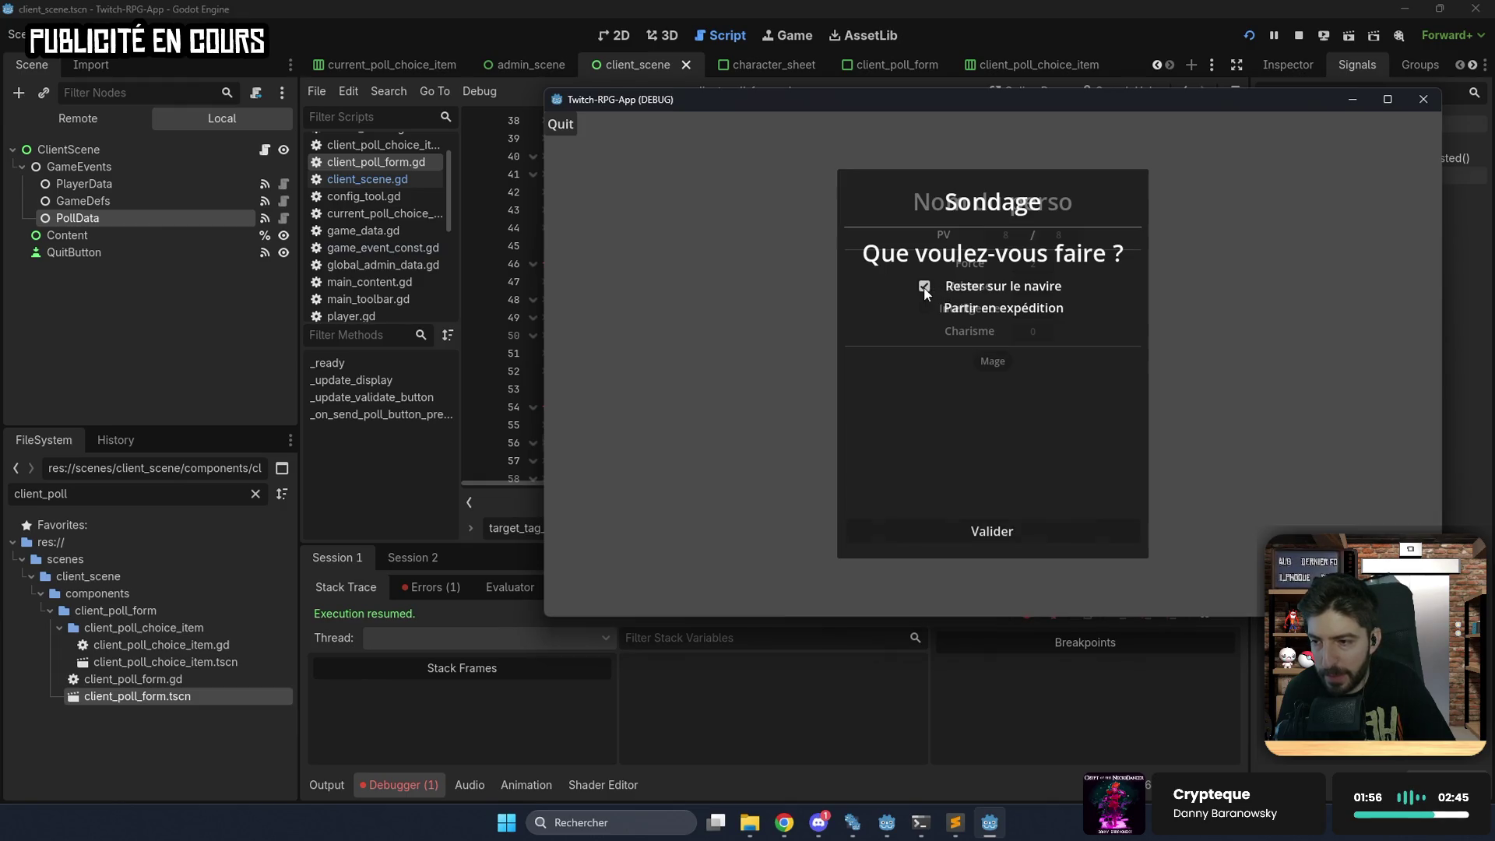
click(976, 528)
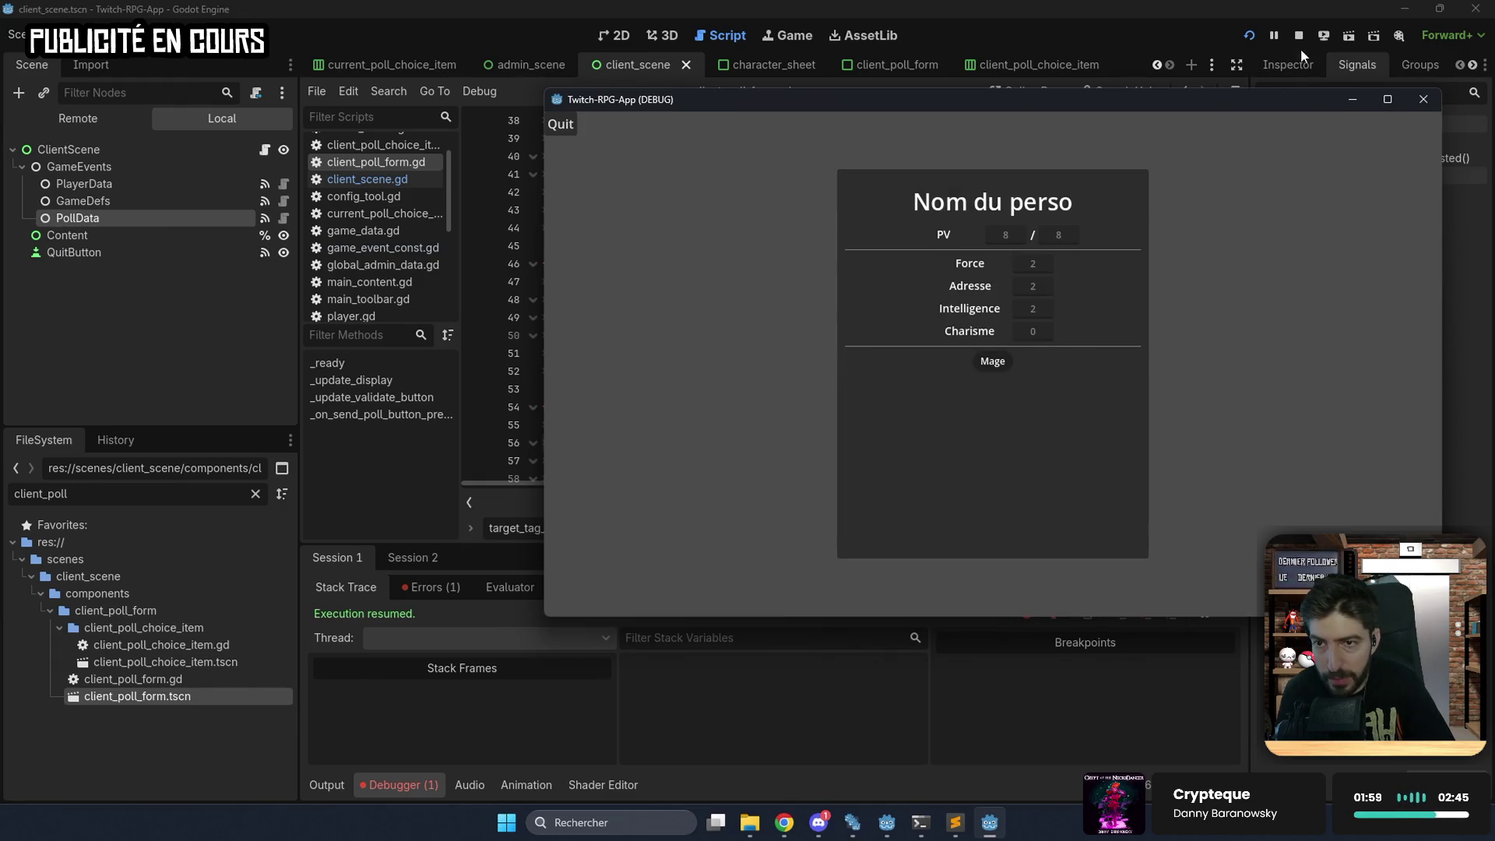
Stop the game, review the Output log, and switch to admin_scene.
click(1297, 36)
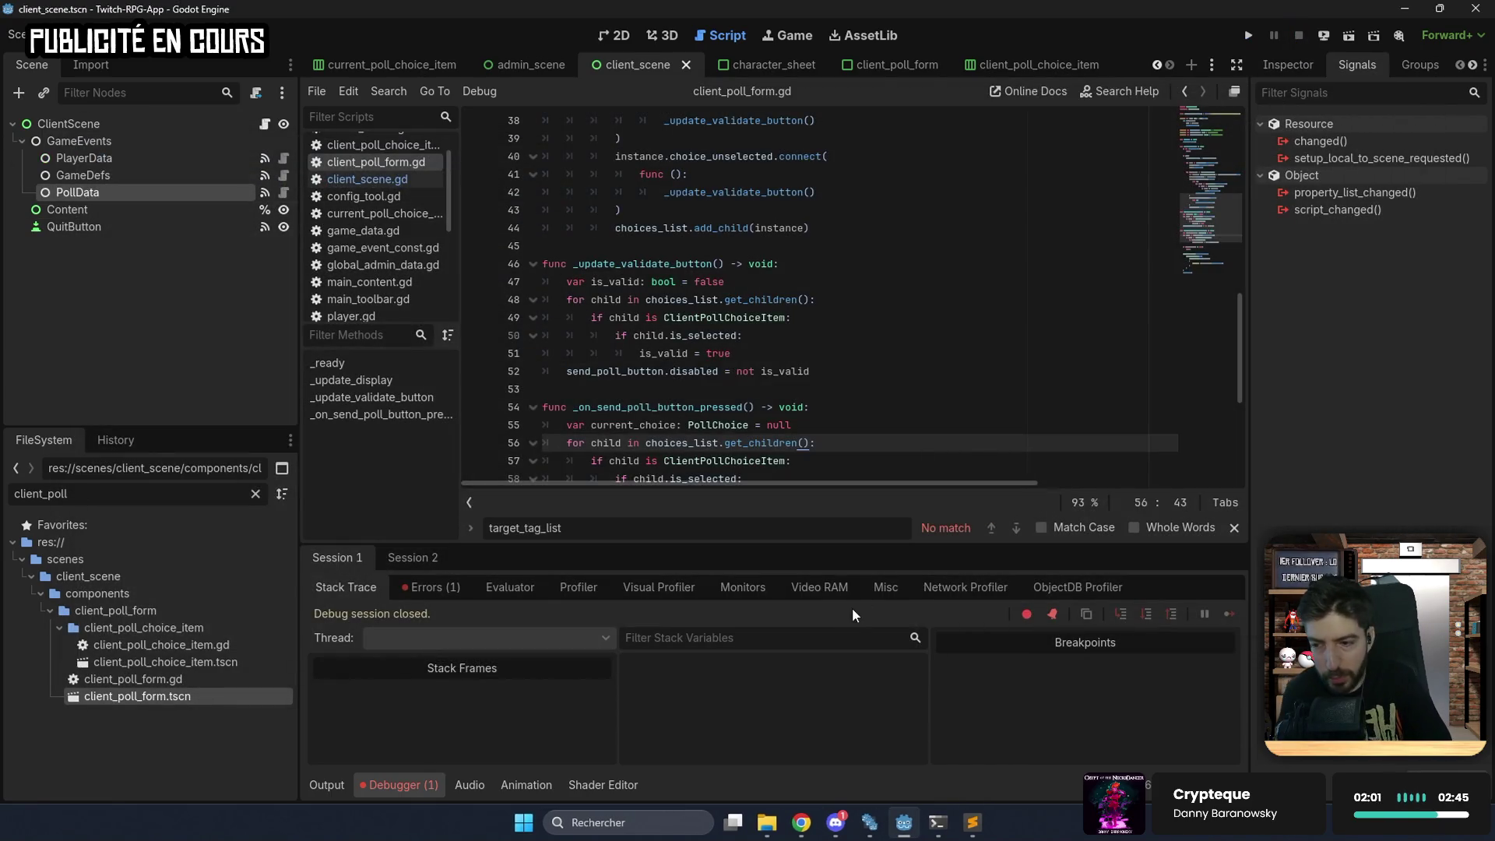
click(313, 780)
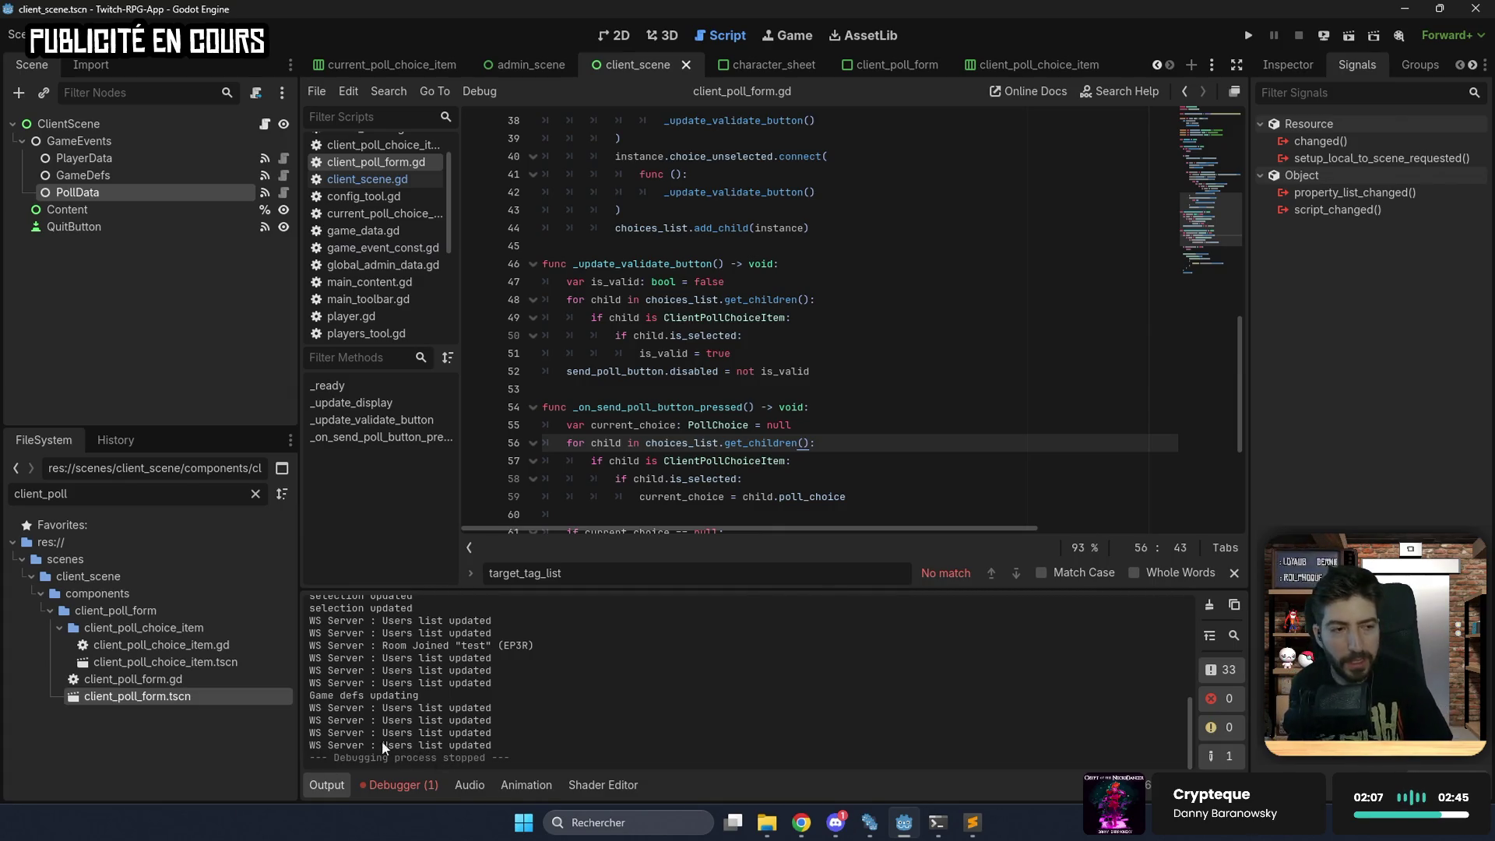
click(549, 62)
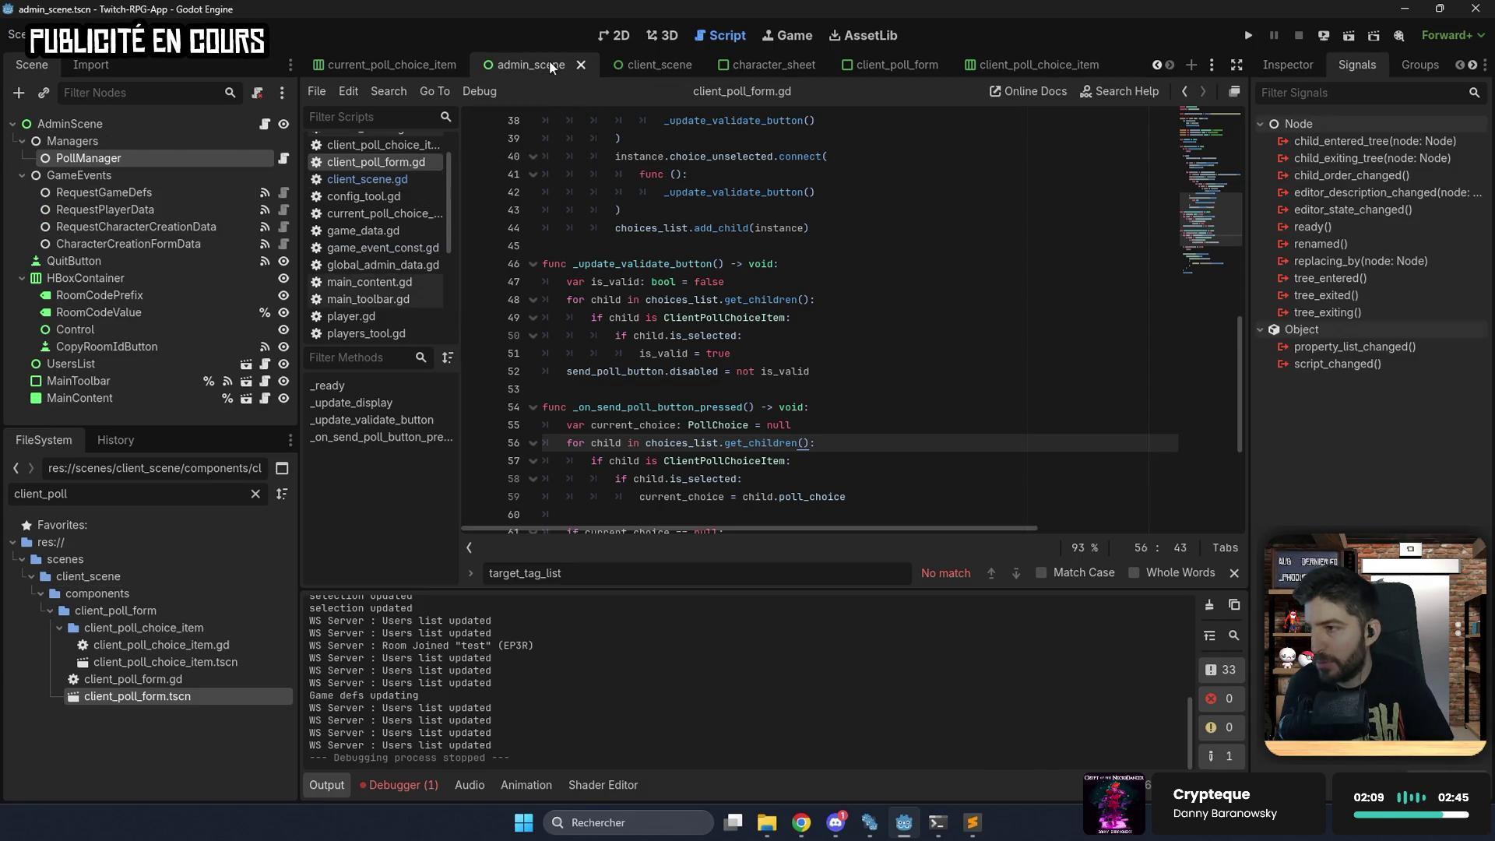
Add an RGS_Event child named PollAnswer under GameEvents.
click(623, 39)
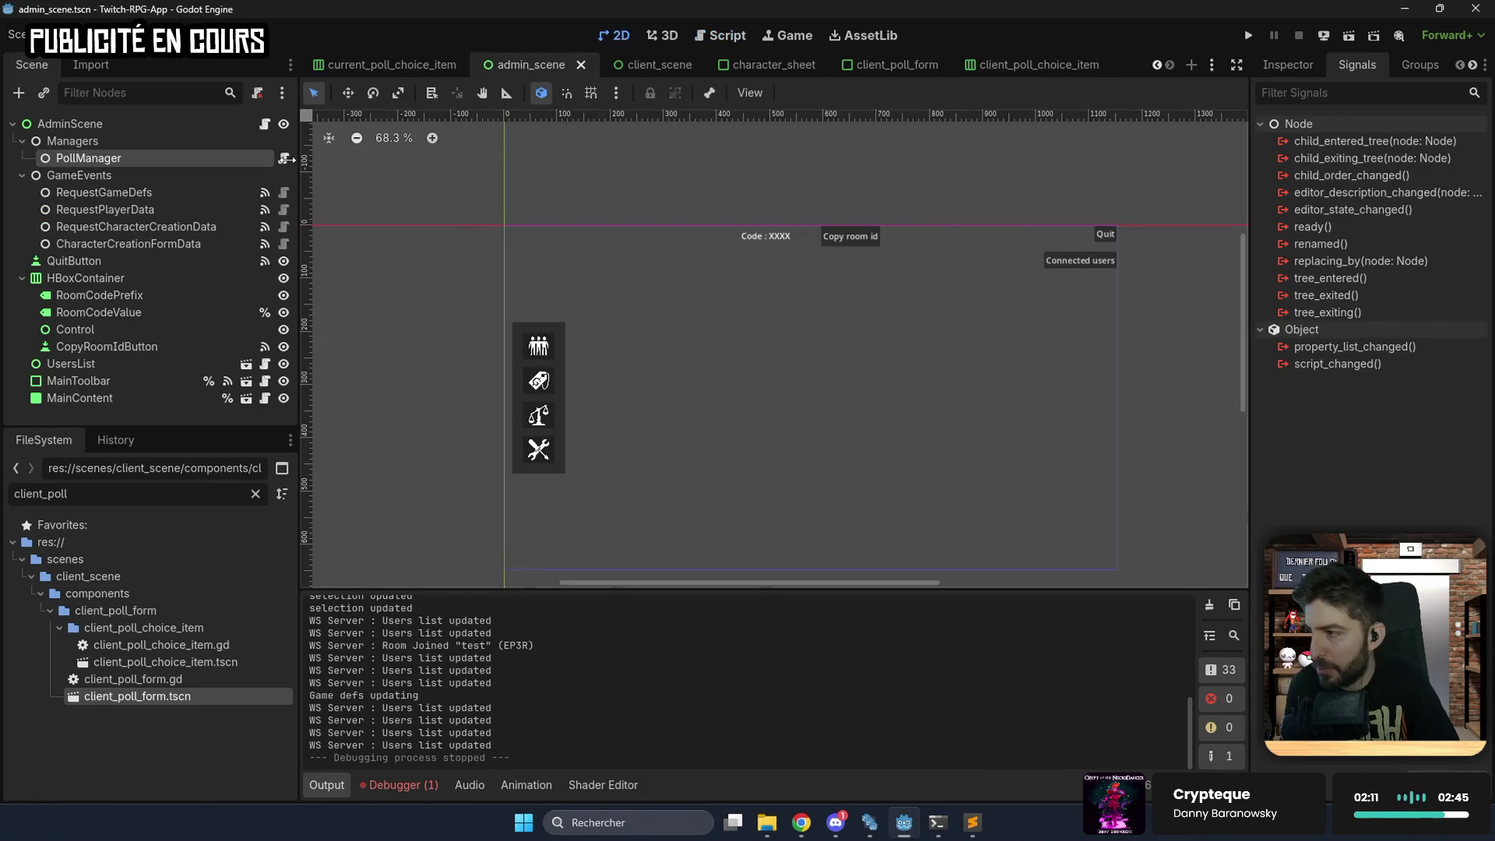
click(142, 174)
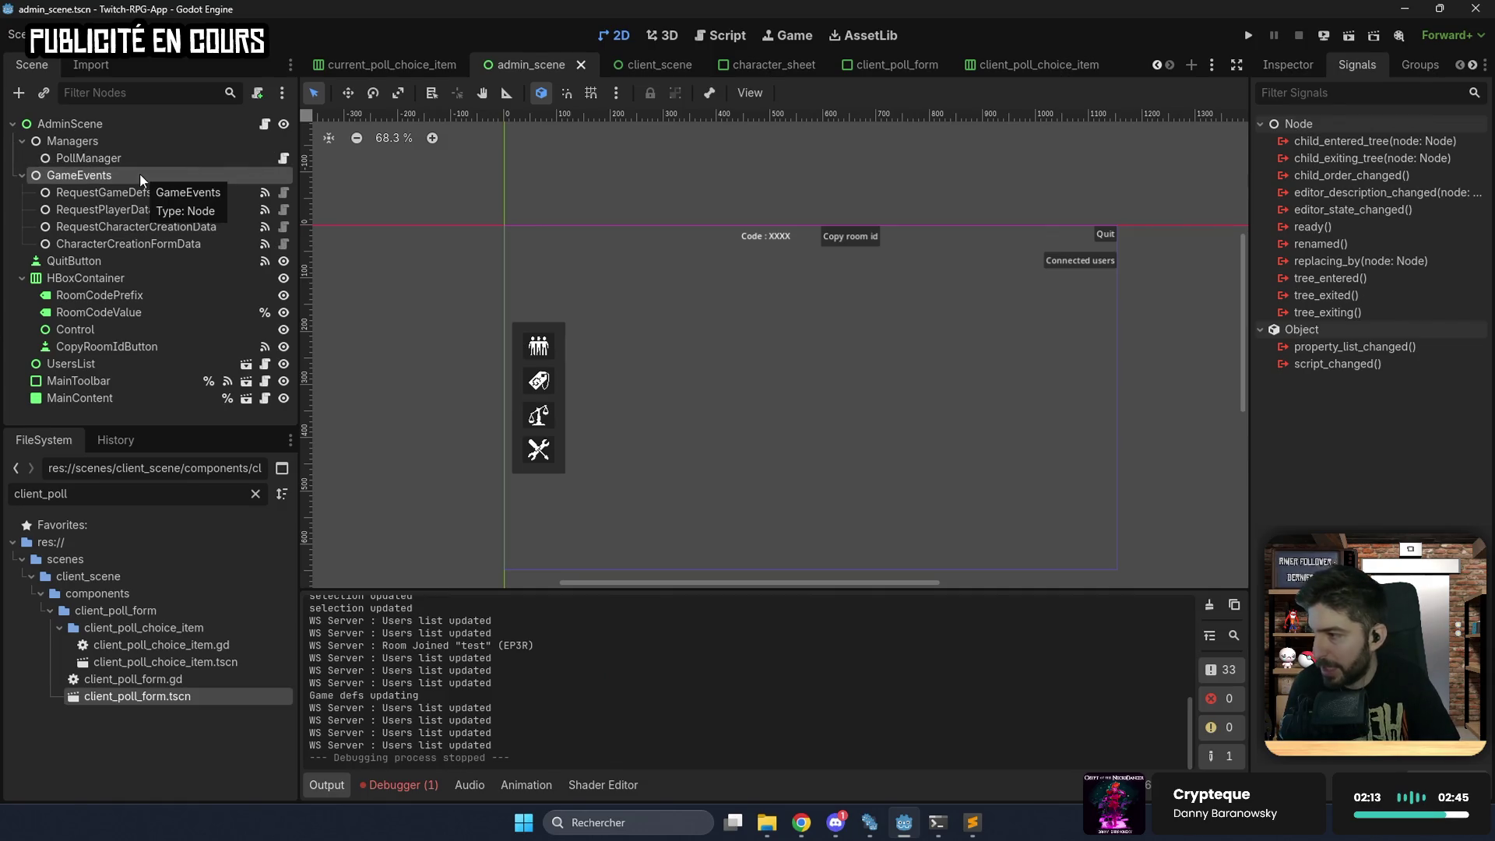
key(ctrl+a)
key(Return)
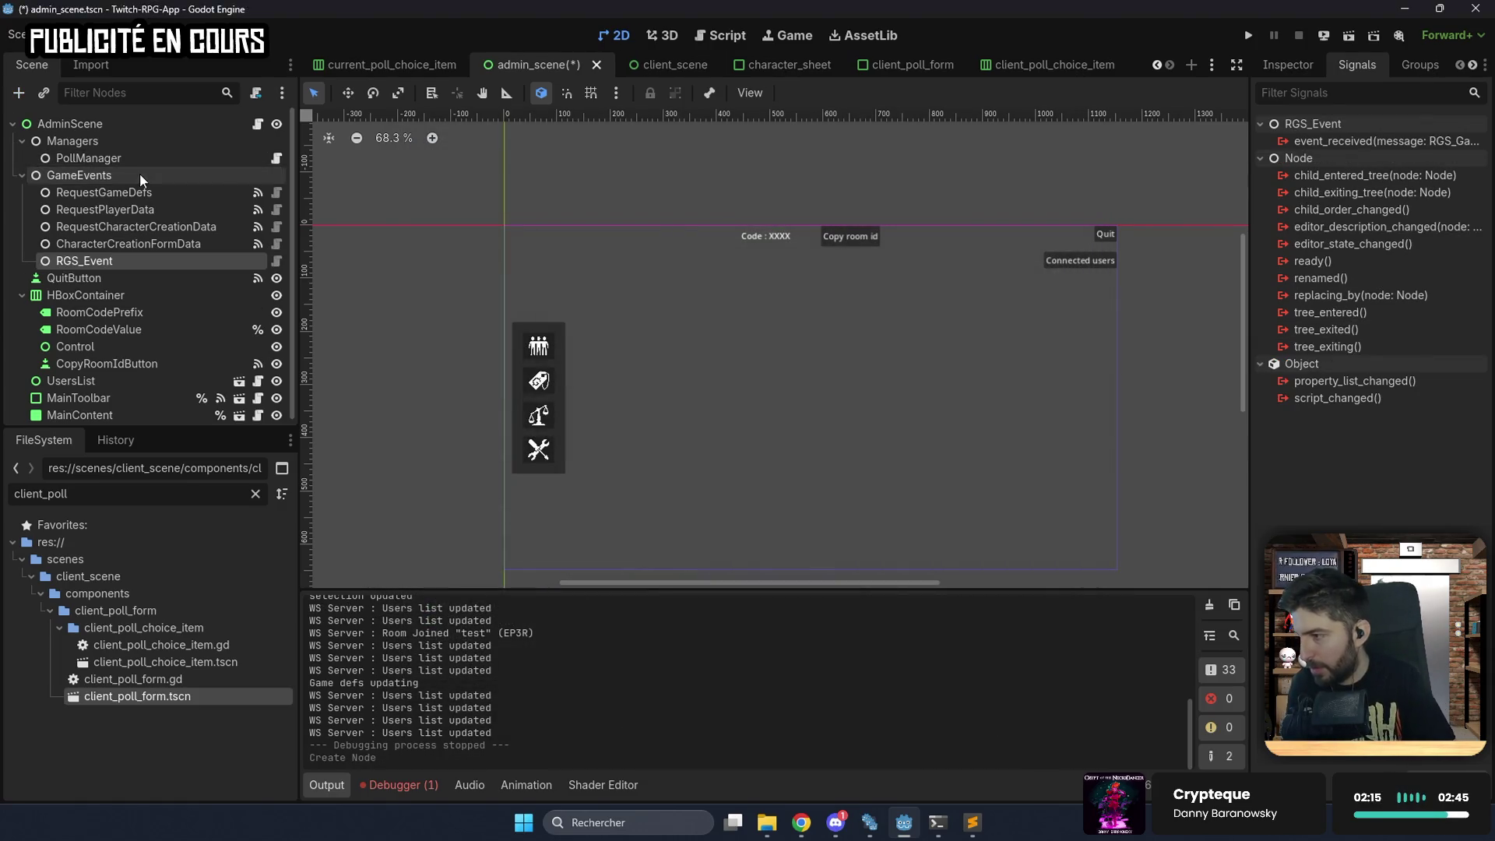
text(PollWan)
key(BackSpace)
key(BackSpace)
key(BackSpace)
text(Anws)
text(wer)
key(BackSpace)
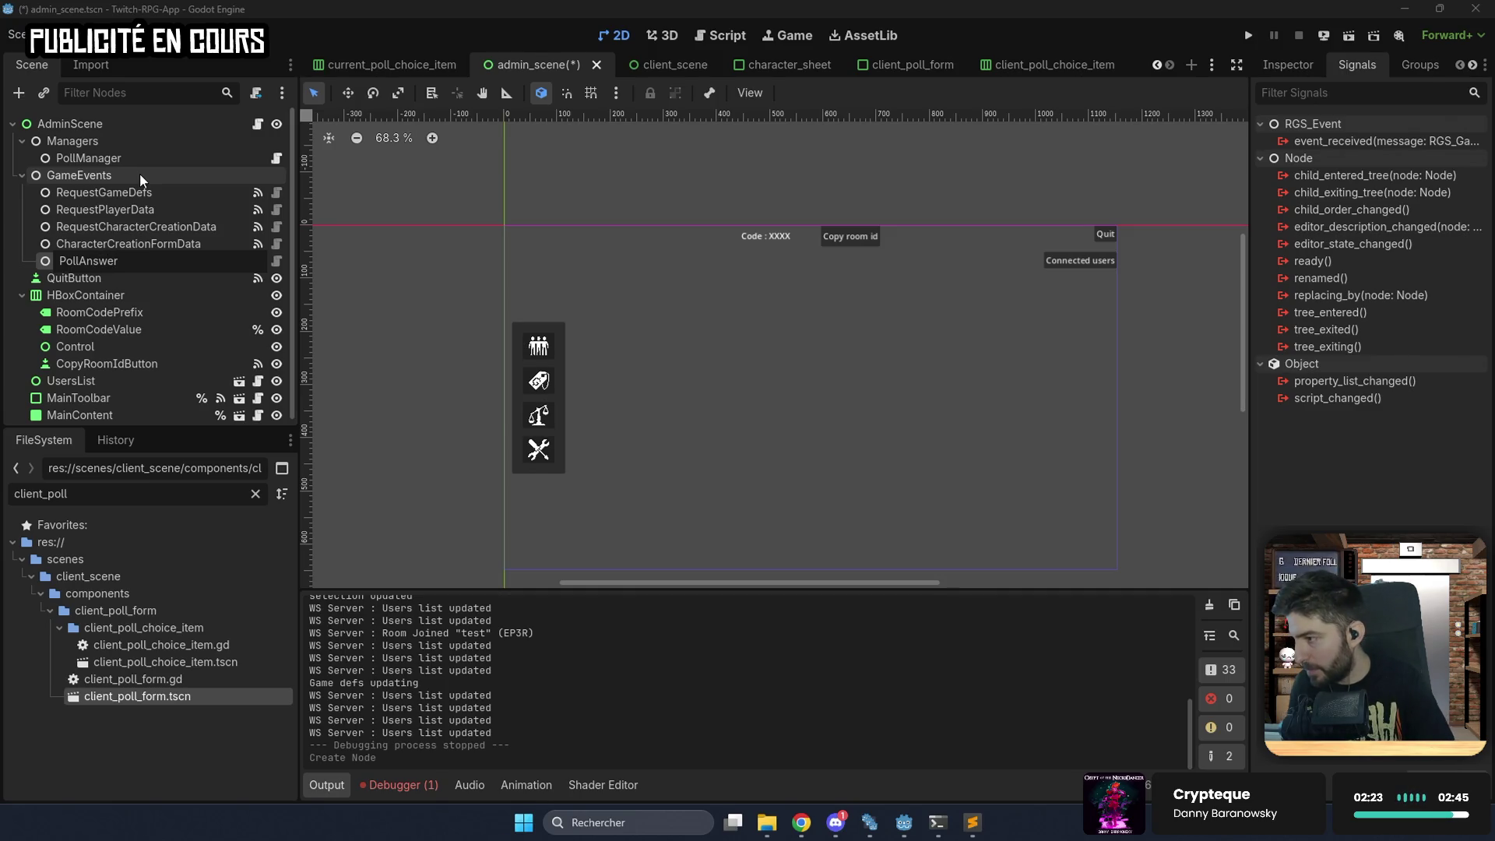
key(Return)
Set PollAnswer's Event Type to 'poll-answer' and save the admin scene.
click(1284, 60)
click(1411, 202)
text(poll-ans)
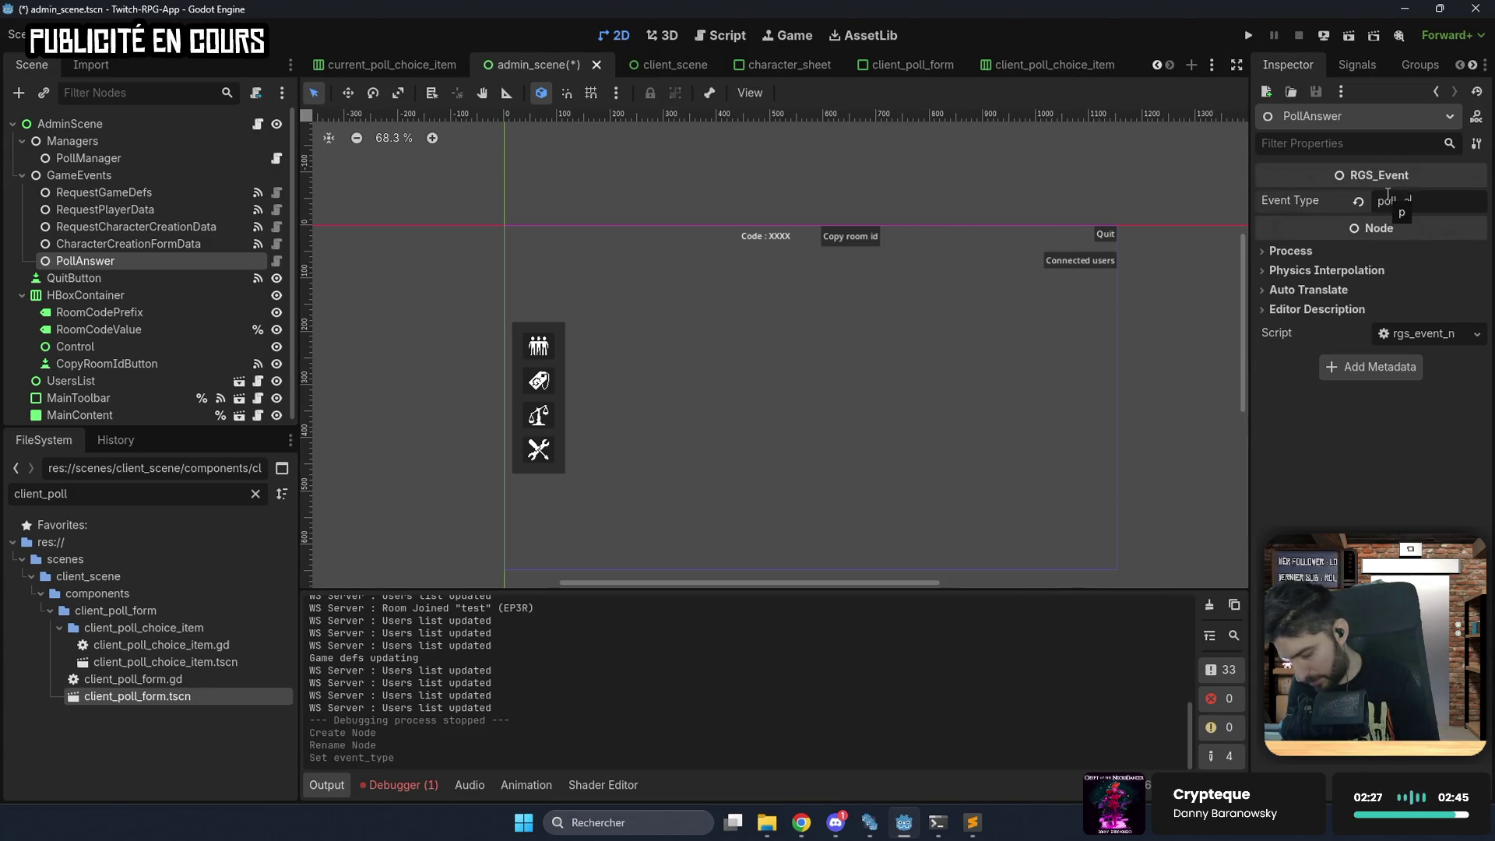
text(wer)
key(ctrl+s)
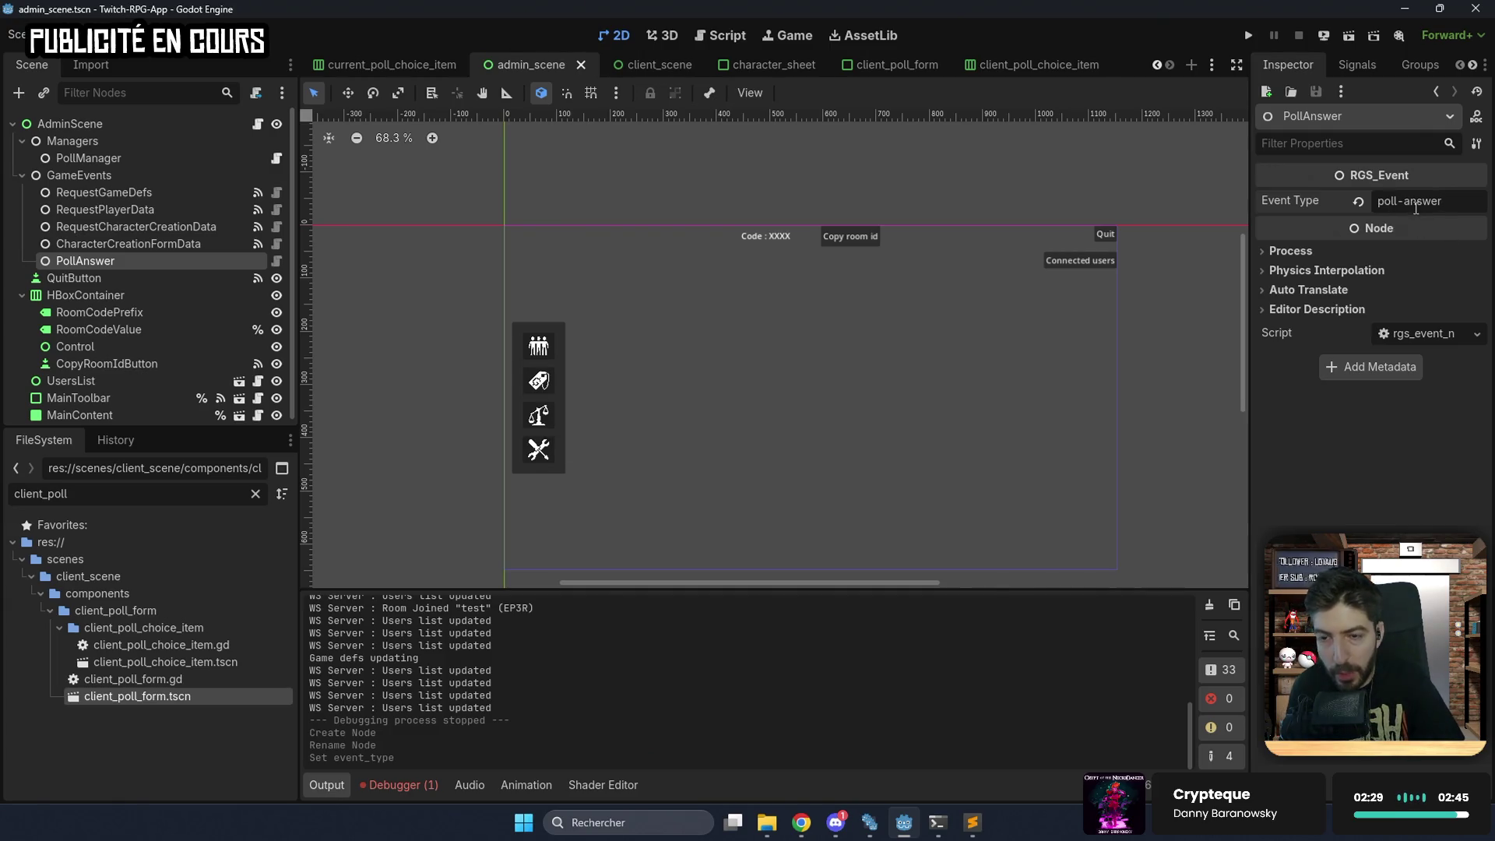
mouse_move(1378, 247)
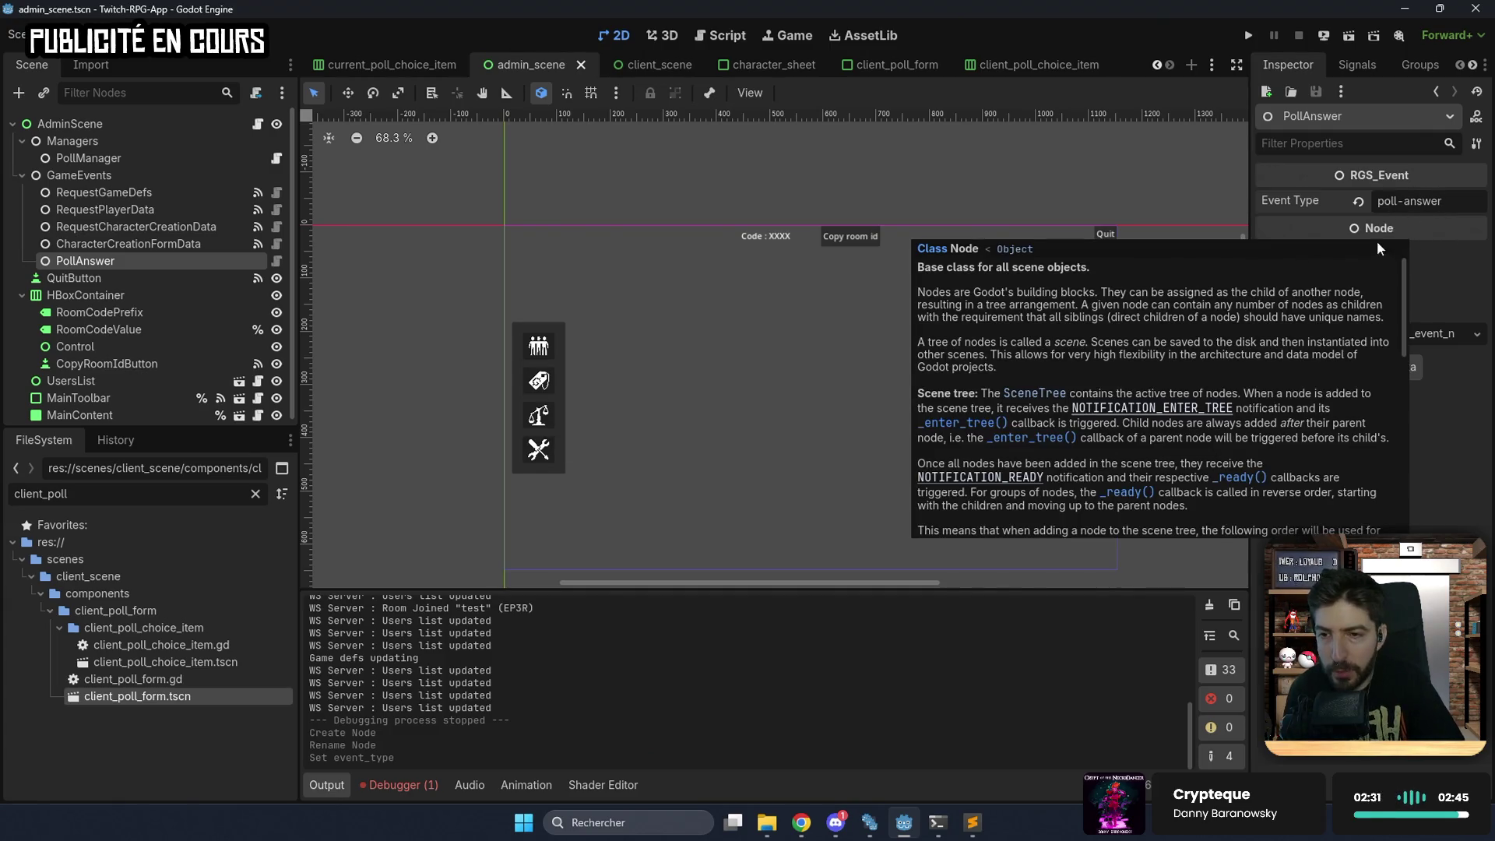
click(1375, 66)
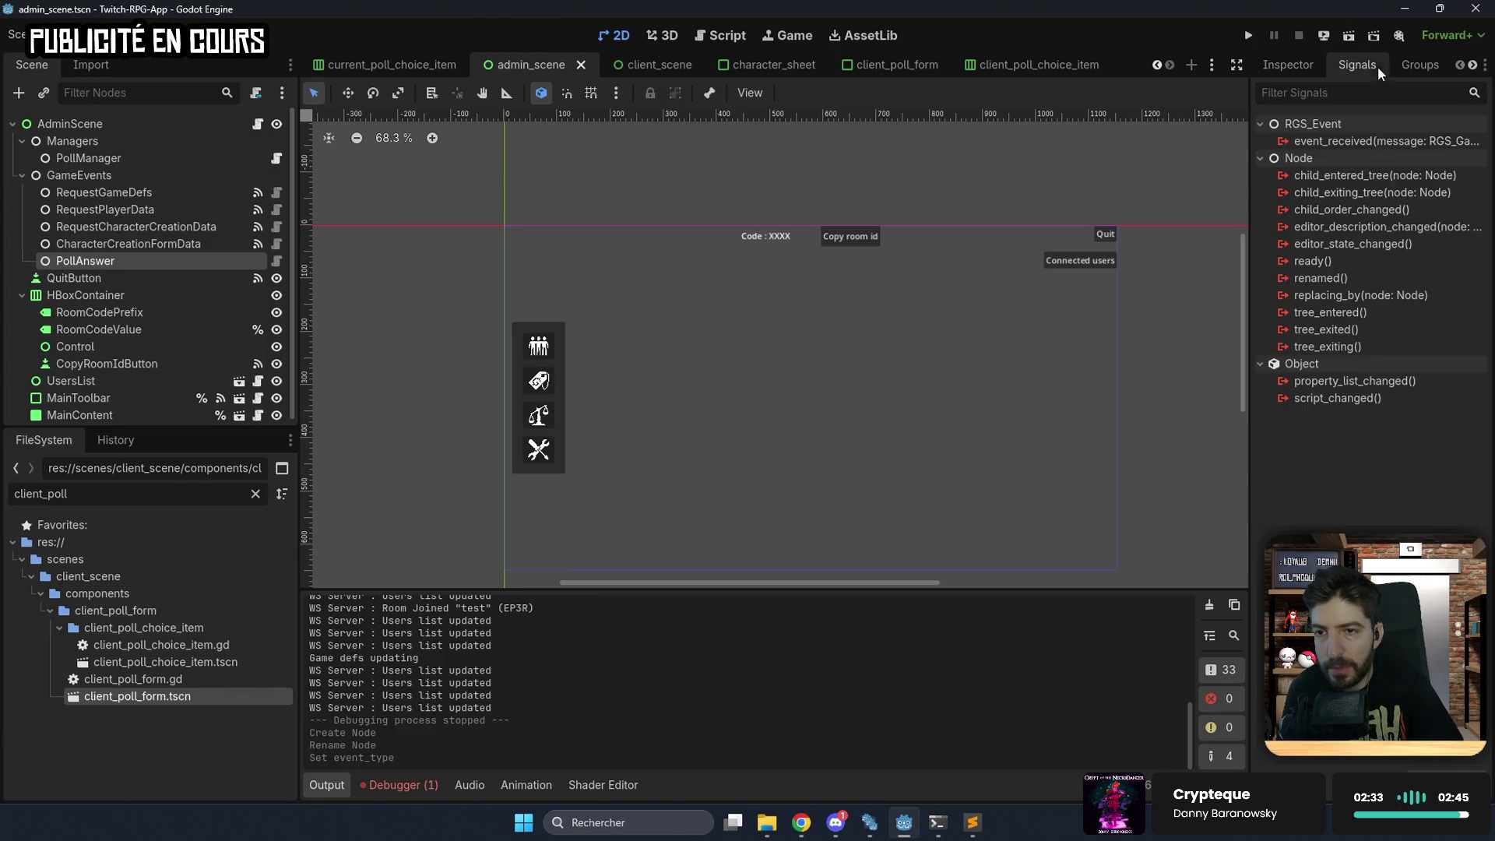
Connect PollAnswer's event_received signal to a new _on_poll_answer_event_received handler, removing the extra blank line.
double_click(1344, 146)
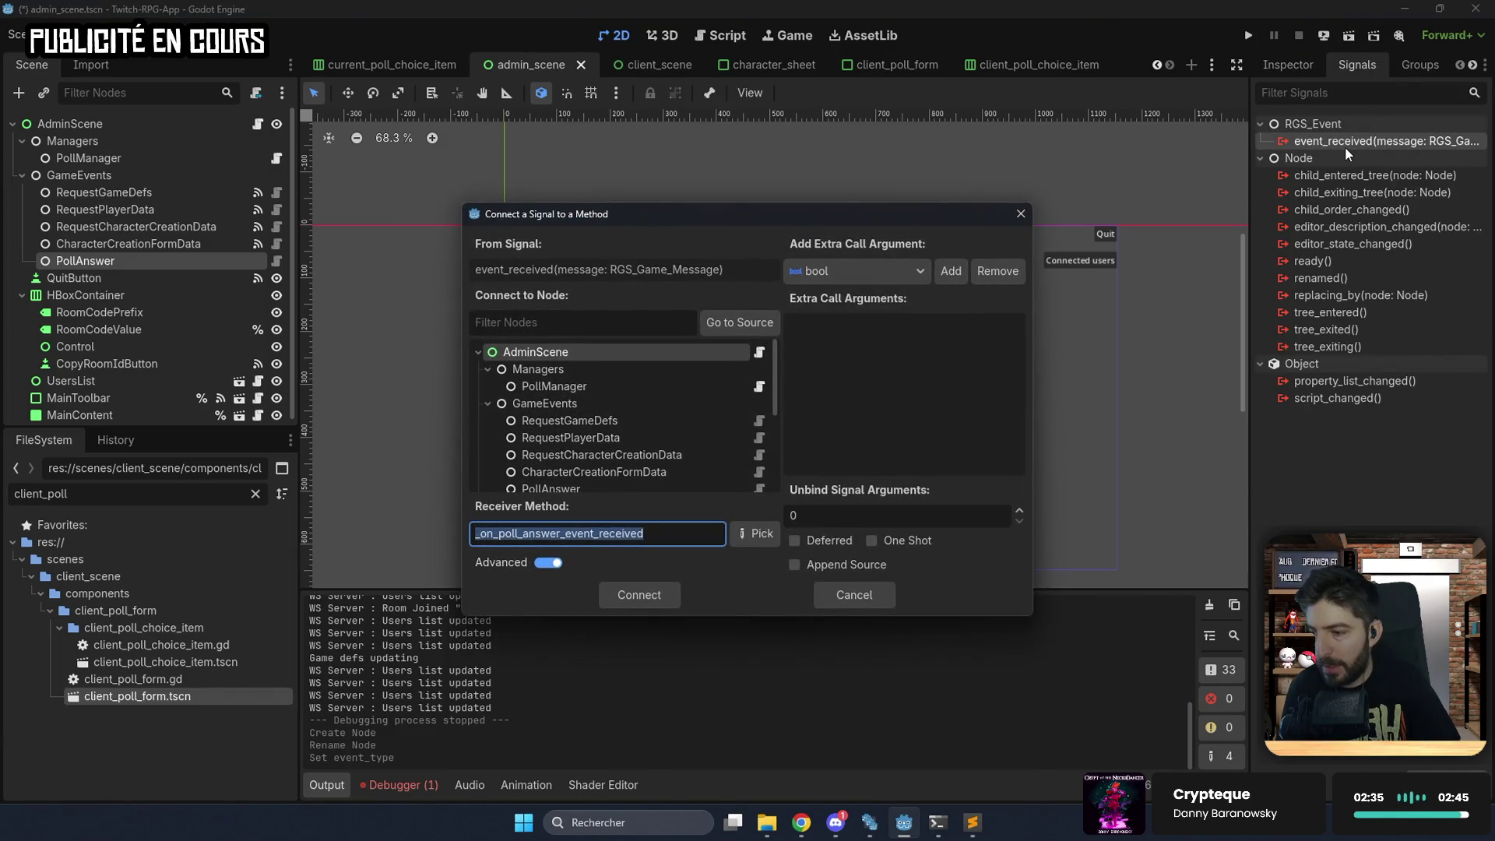
key(Return)
click(768, 444)
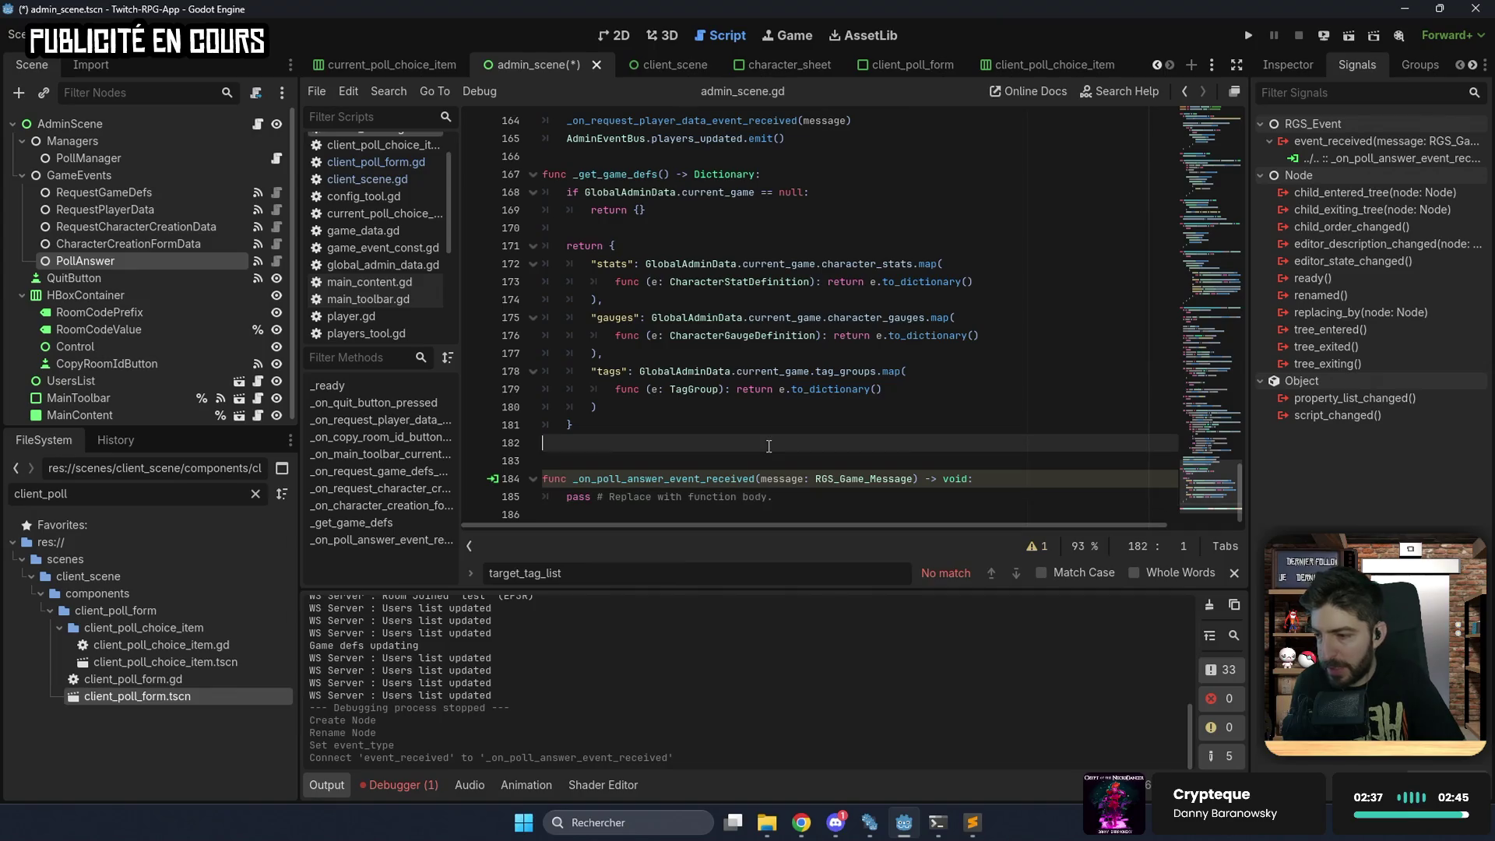
key(BackSpace)
Replace the handler's pass with print("Poll answer of %s (%s) : %s" % [.
click(883, 473)
key(BackSpace)
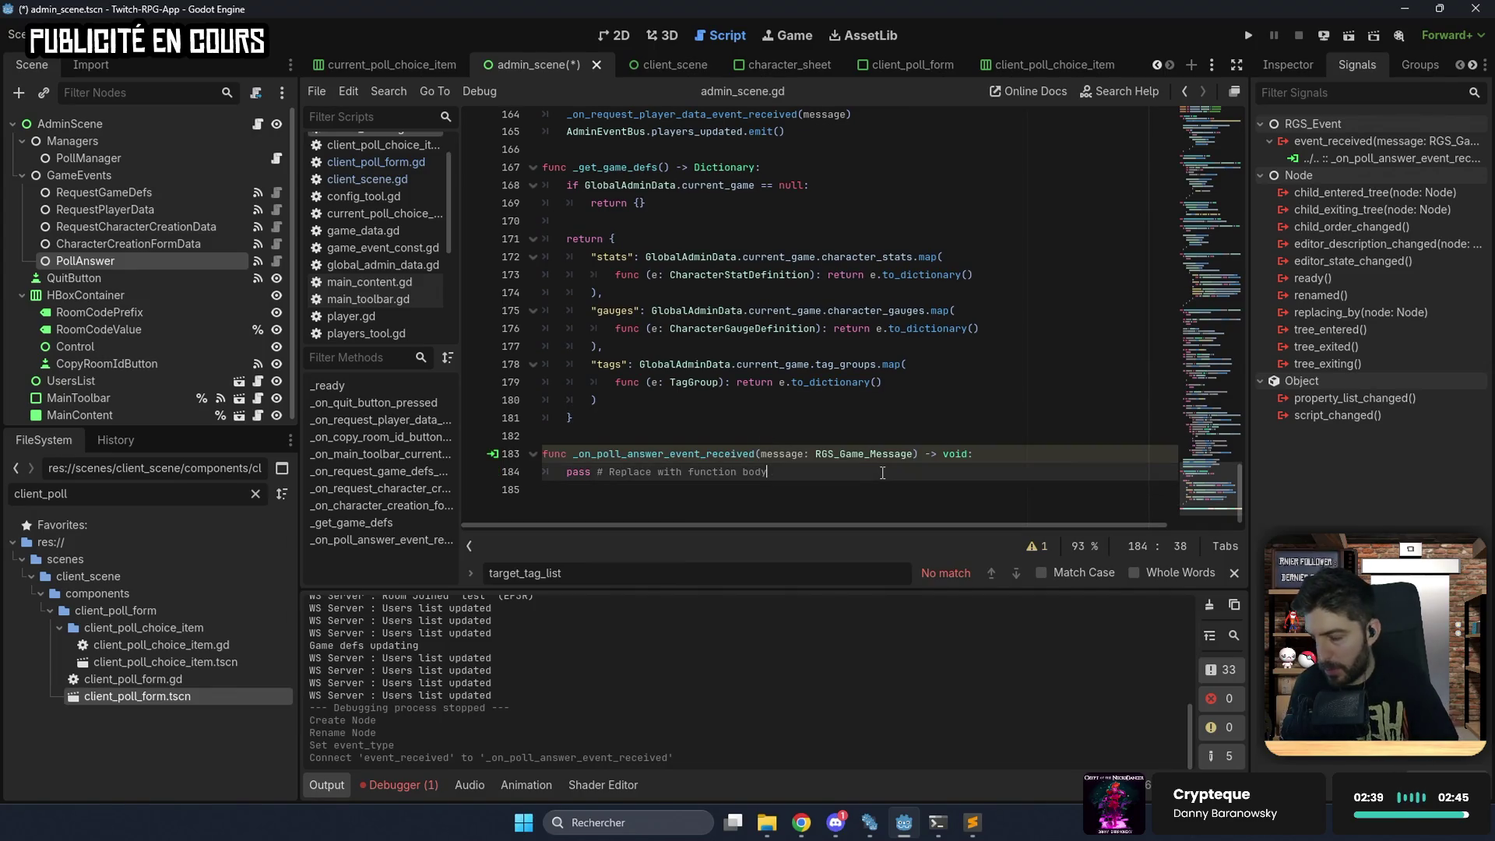
key(BackSpace)
key(BackSpace)
key(BackSpace)
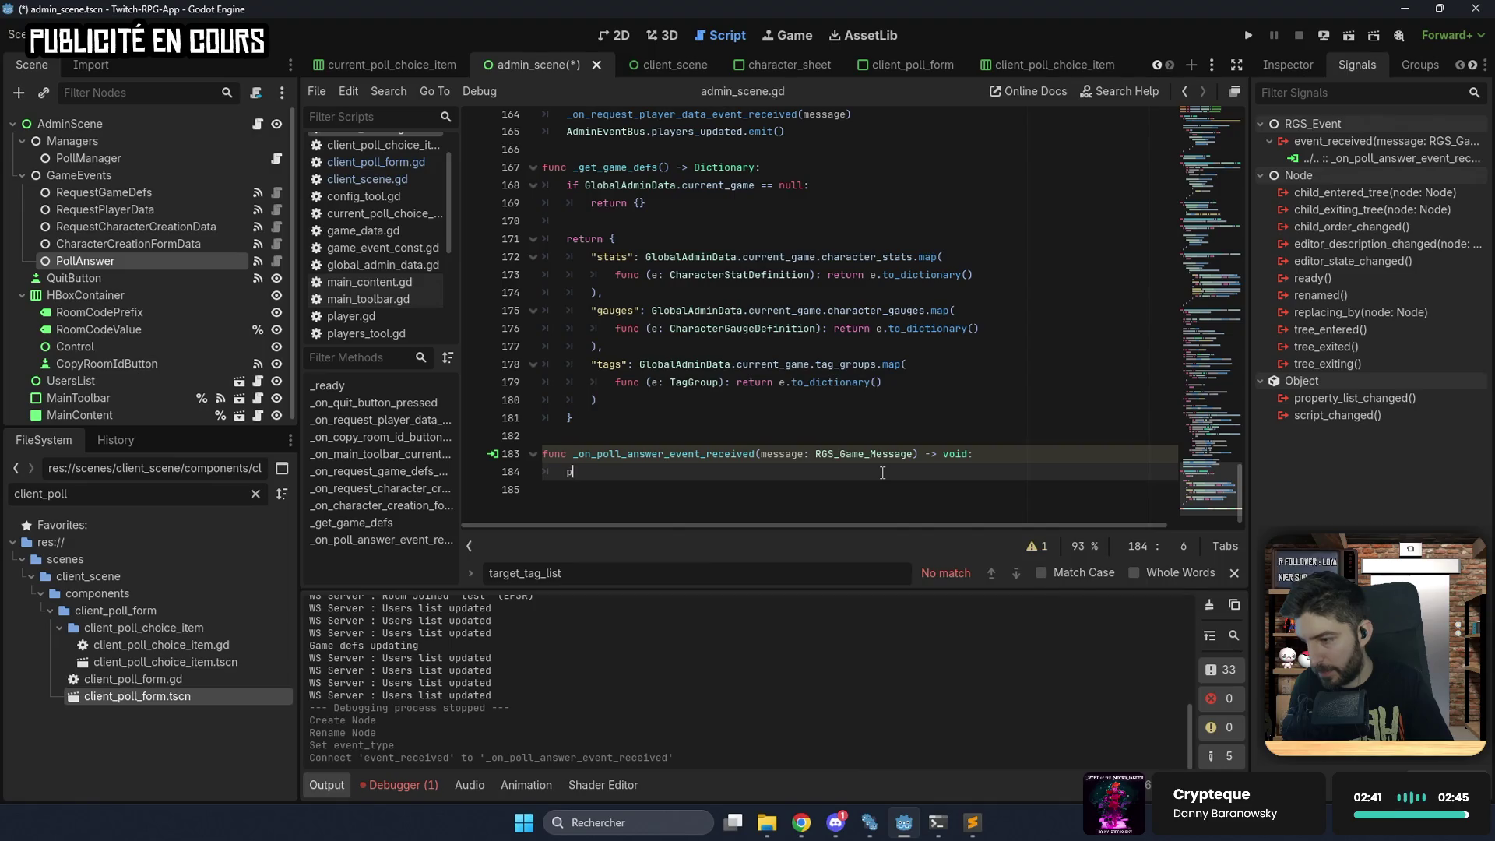
text(print("P)
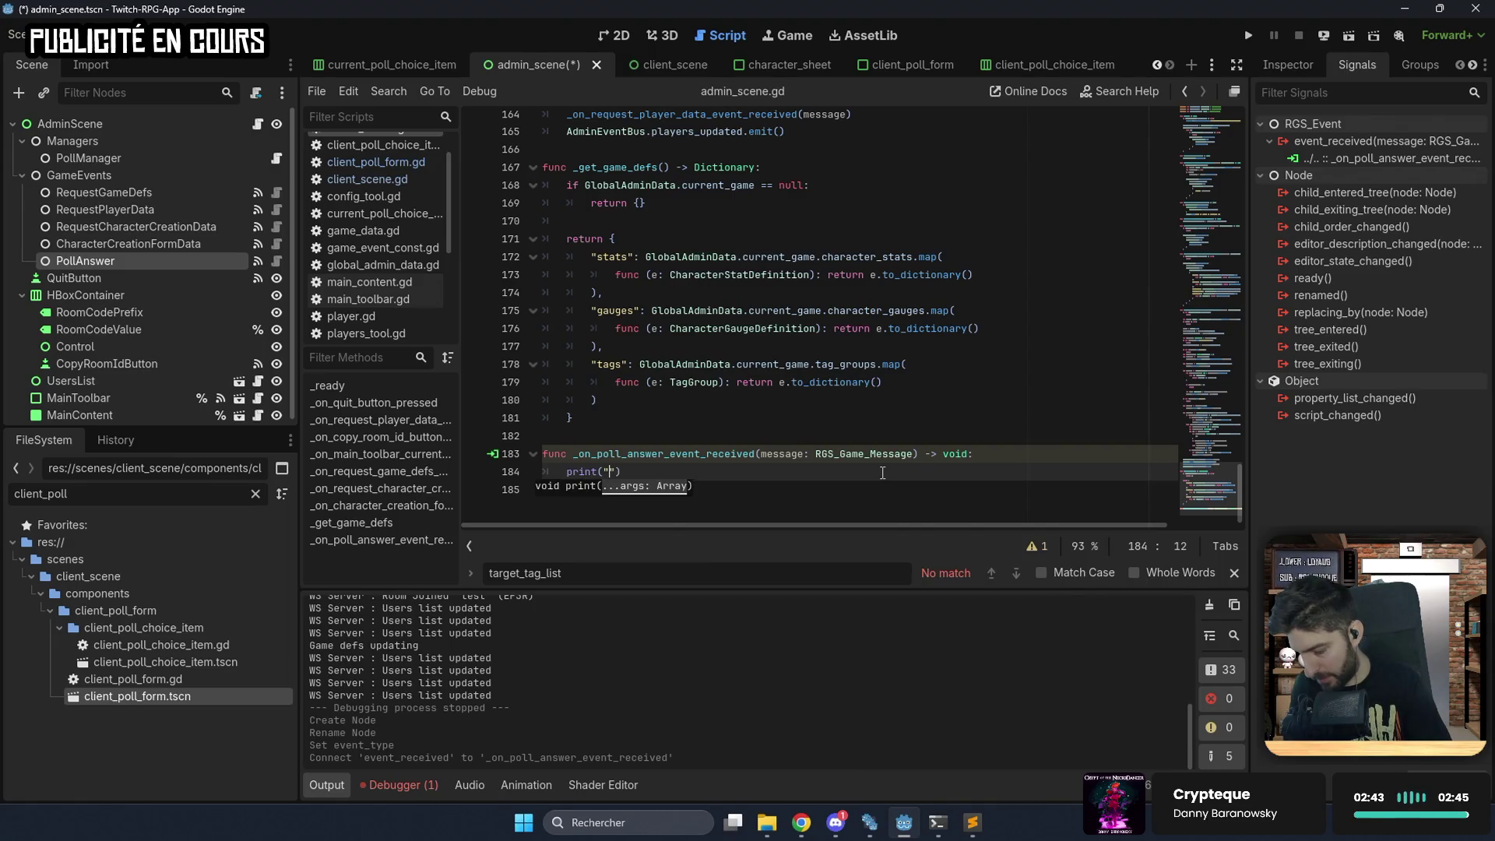
text(oll a)
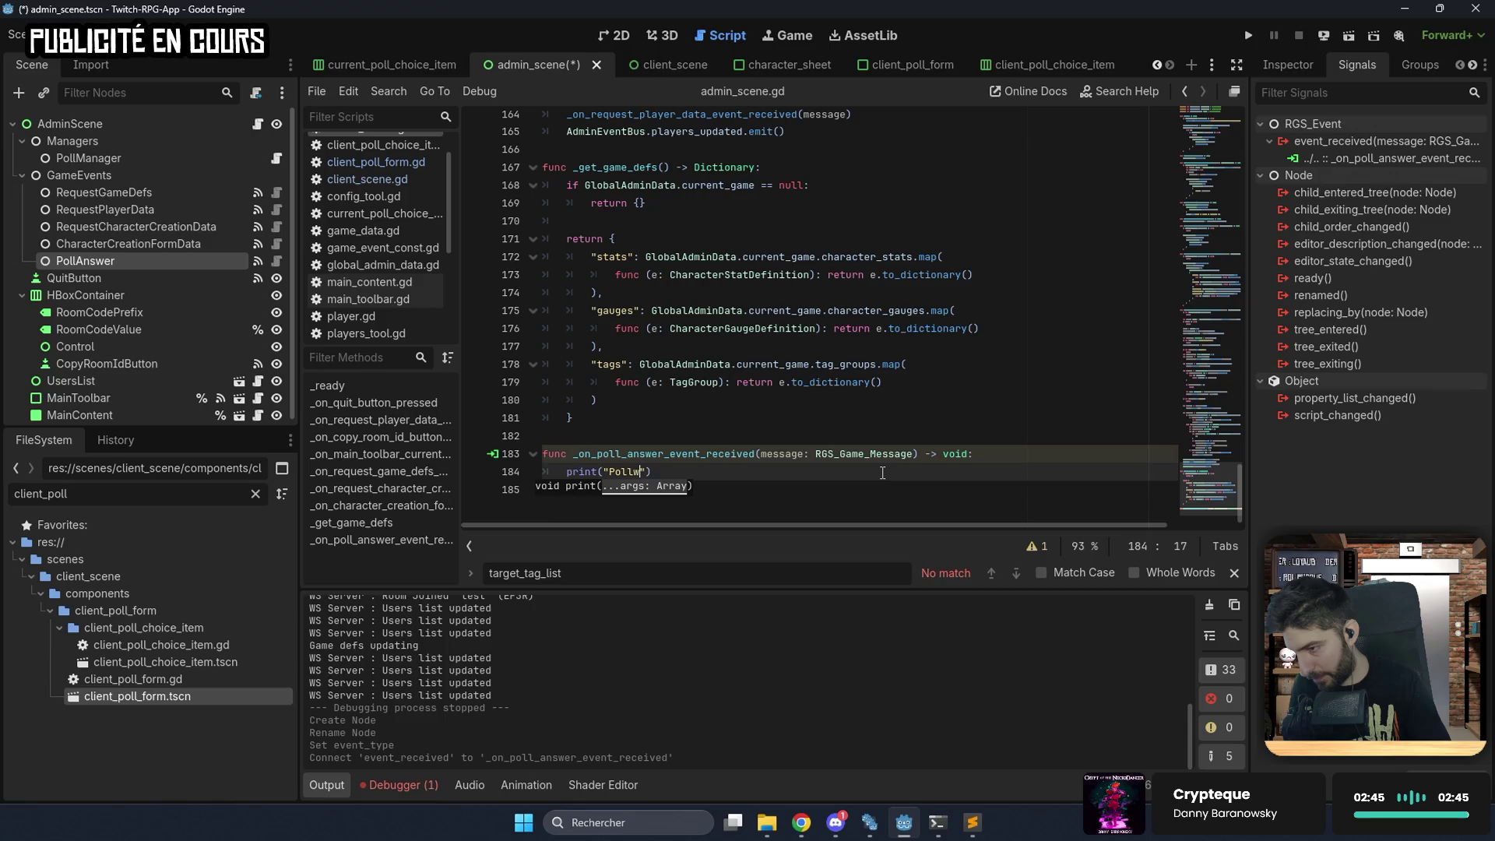
text(nswer)
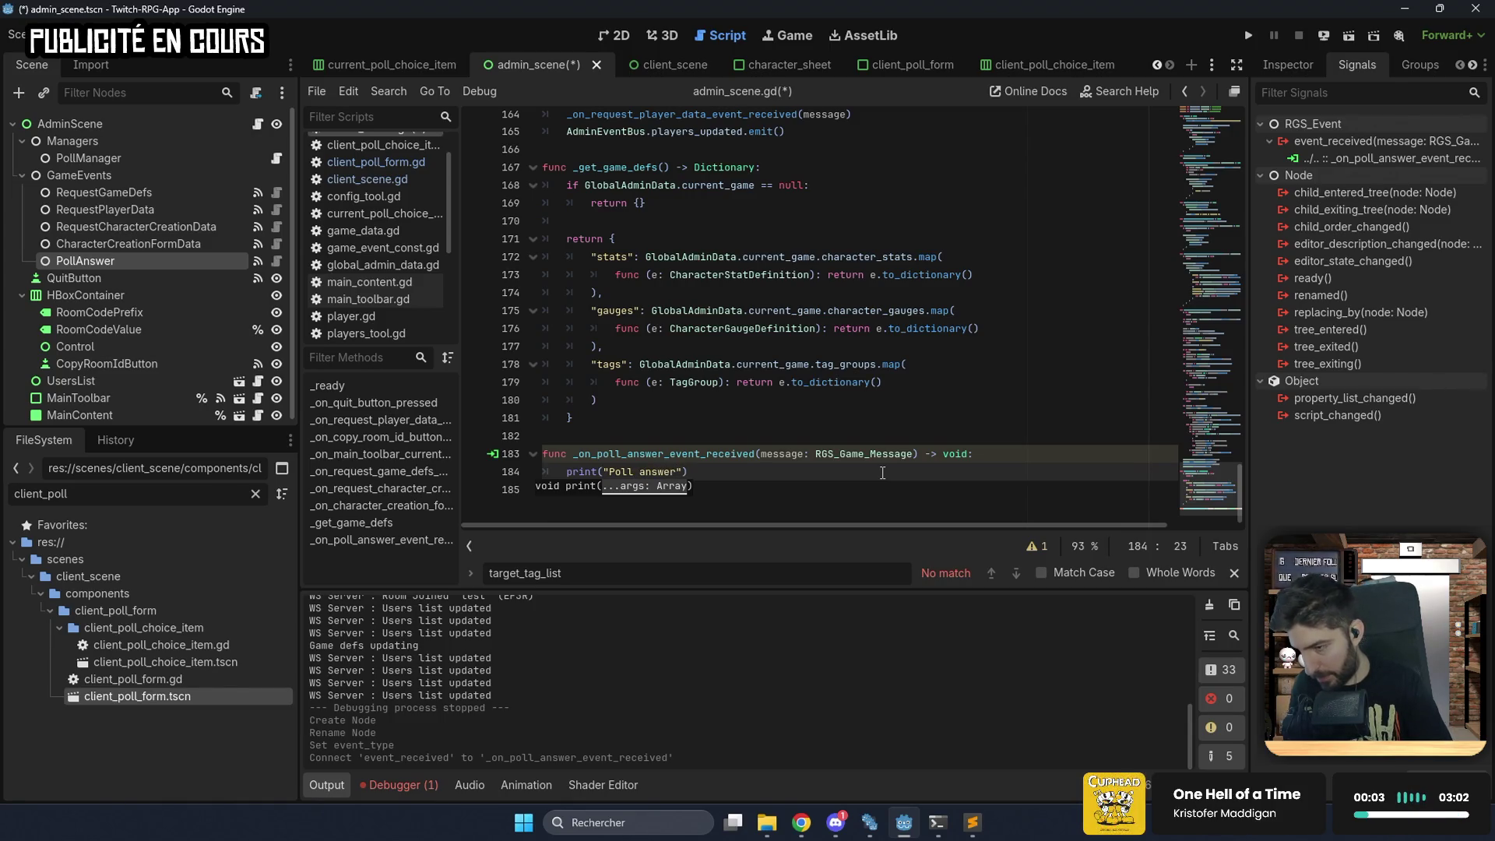
text( of %s)
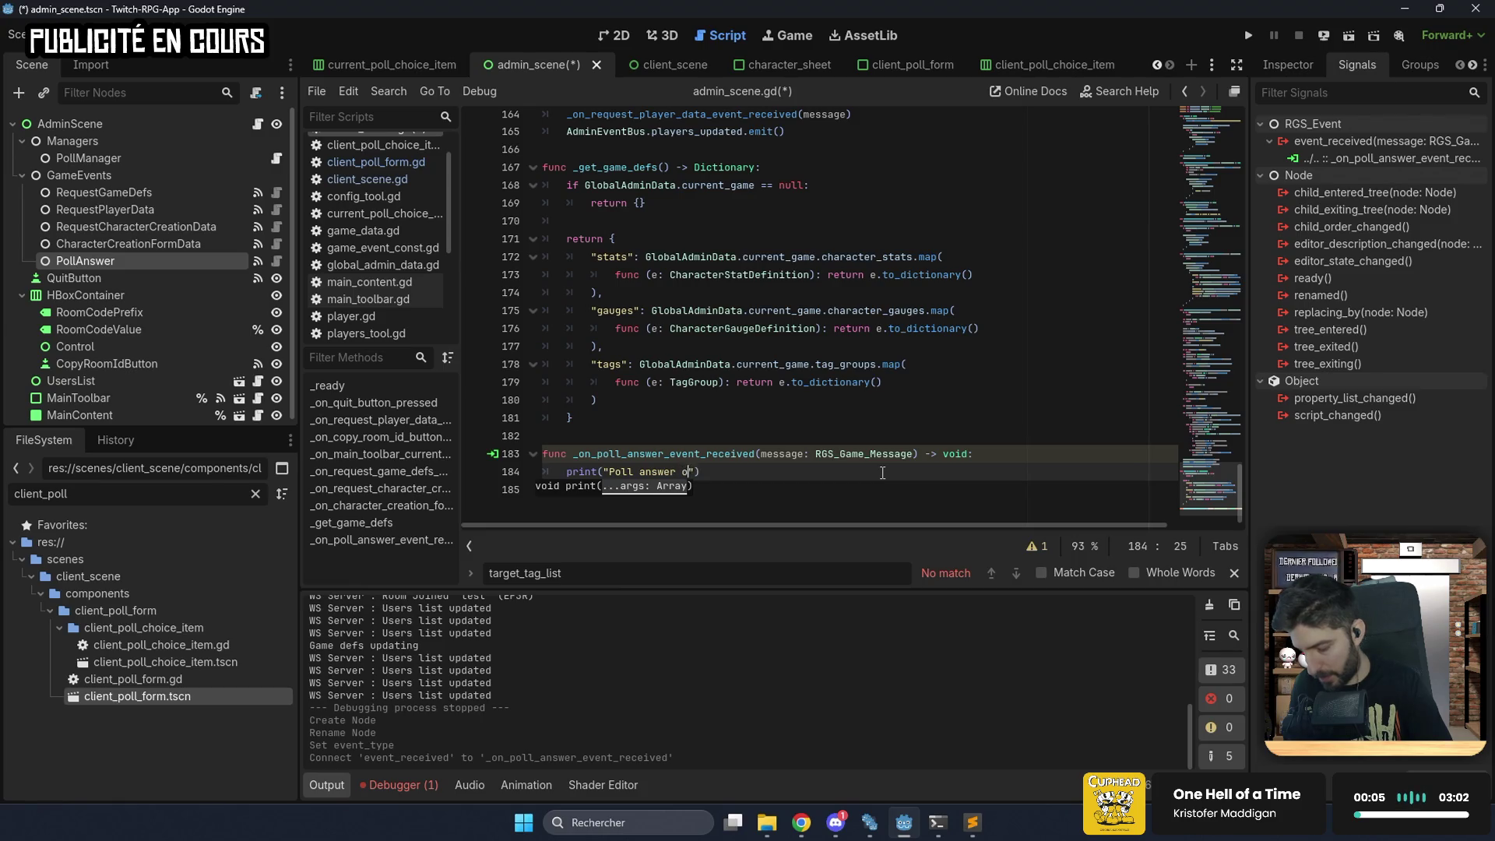
text( (%s) : %s" % [)
Add message.from_twitch_username and message.from_twitch_id as the print's first two arguments.
key(Return)
text(me)
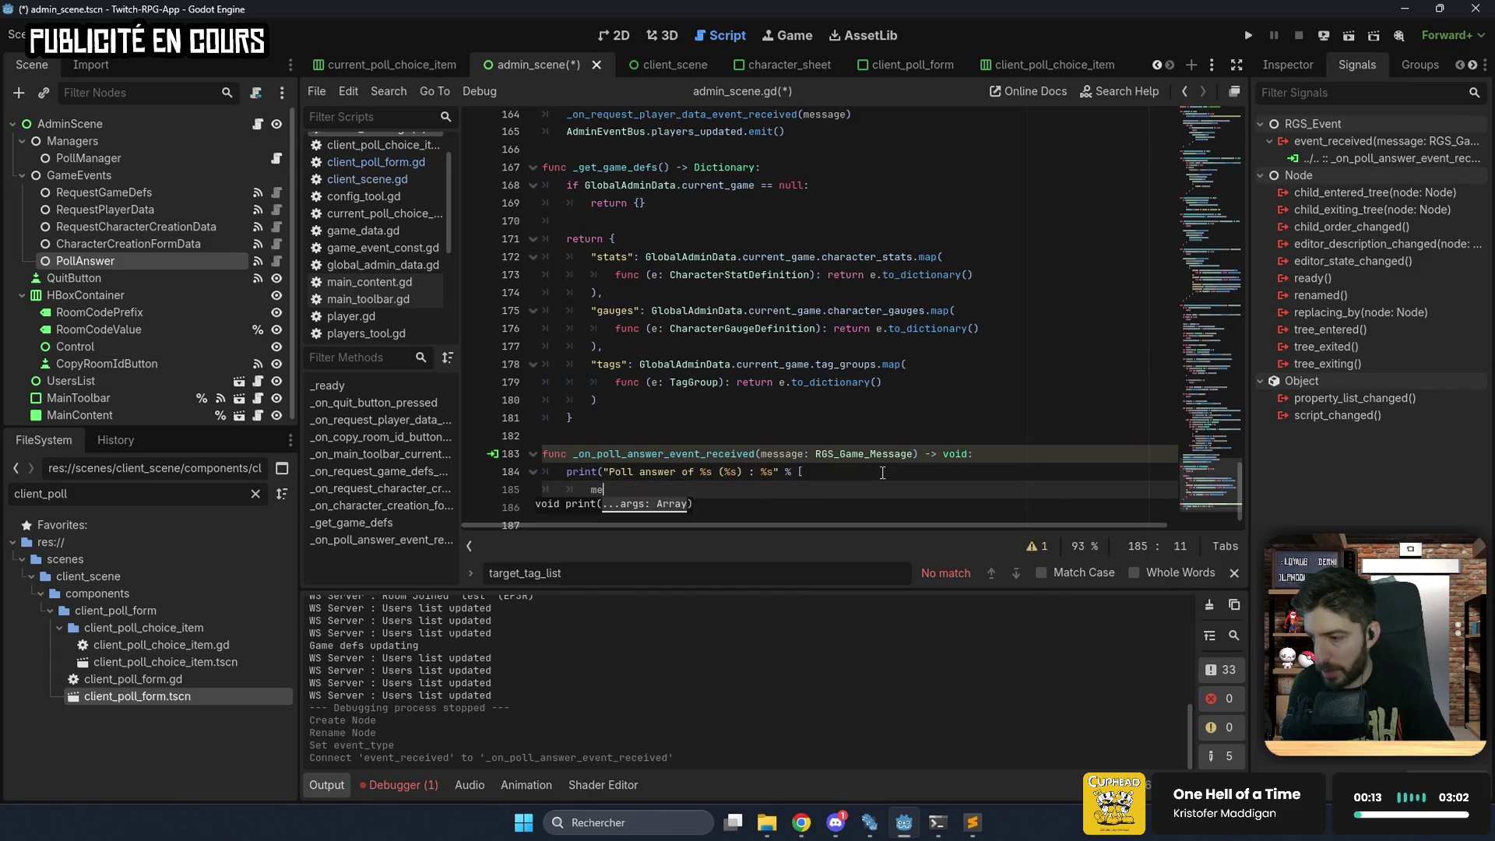
key(Return)
text(.)
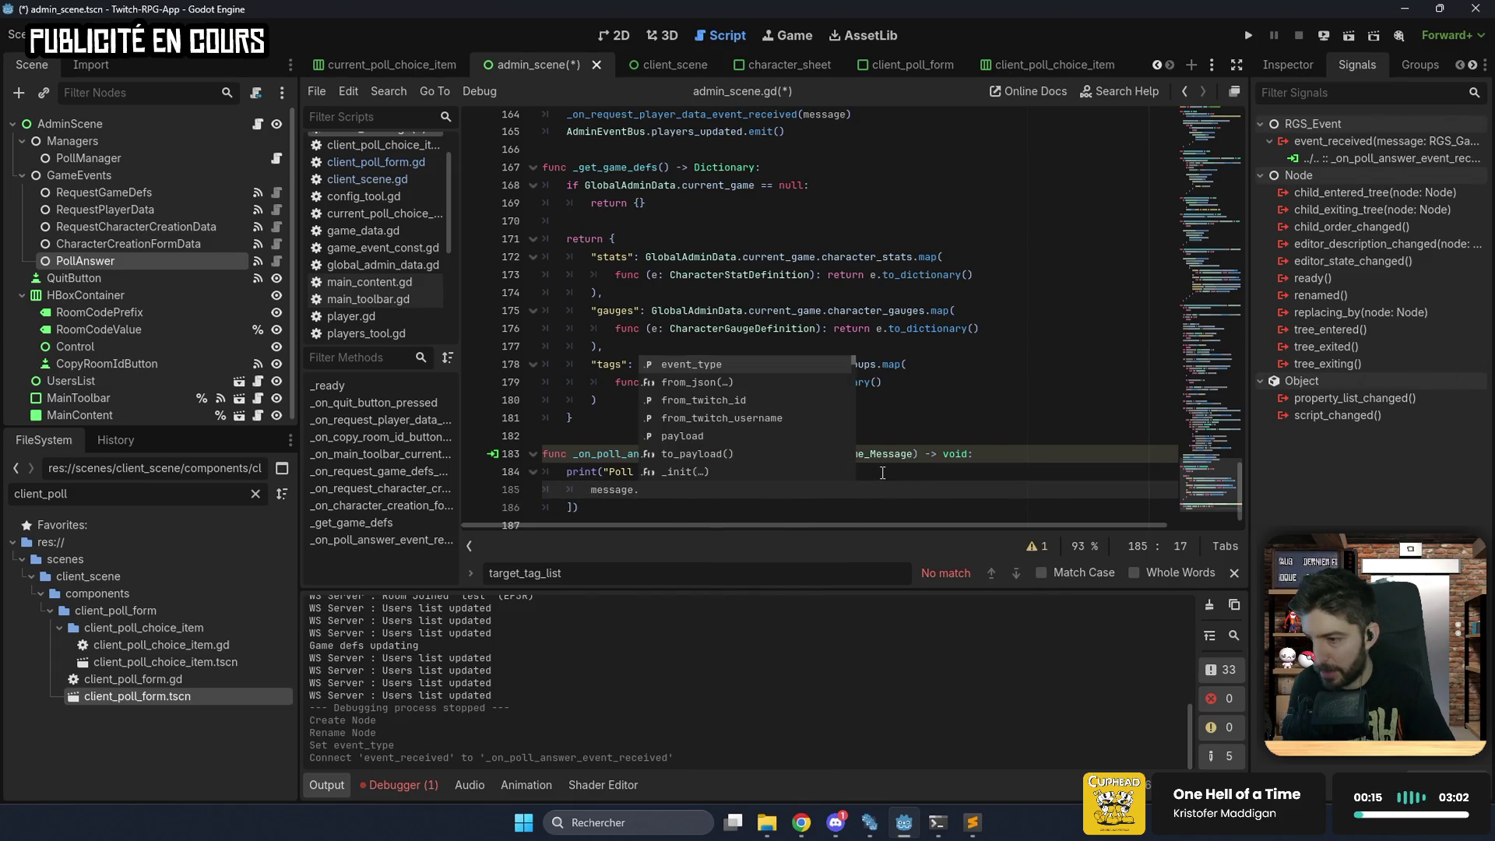
key(Down)
key(Down)
key(Down)
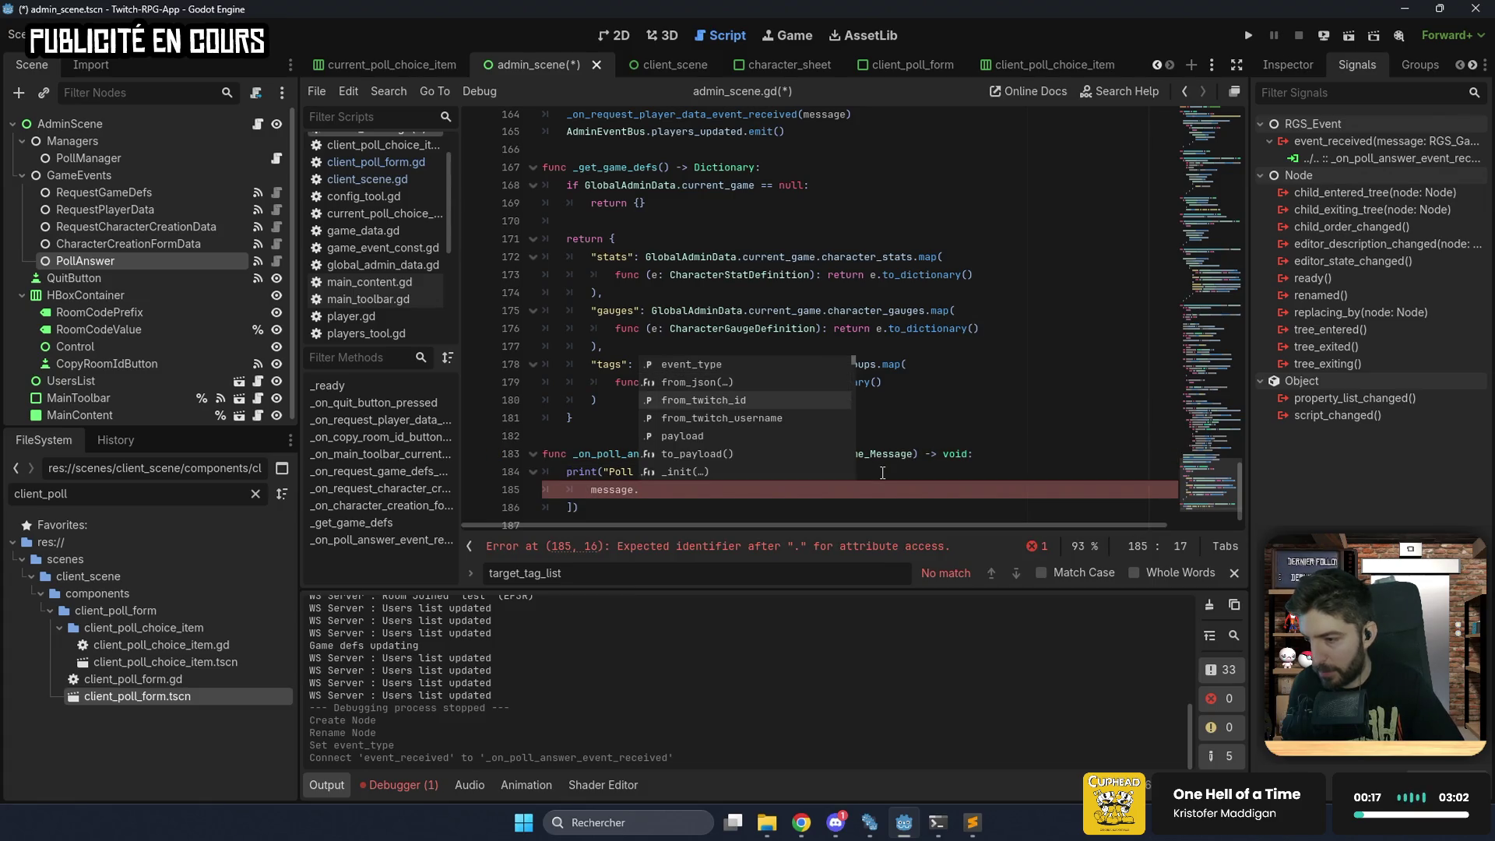
key(Return)
text(,)
key(Return)
text(me)
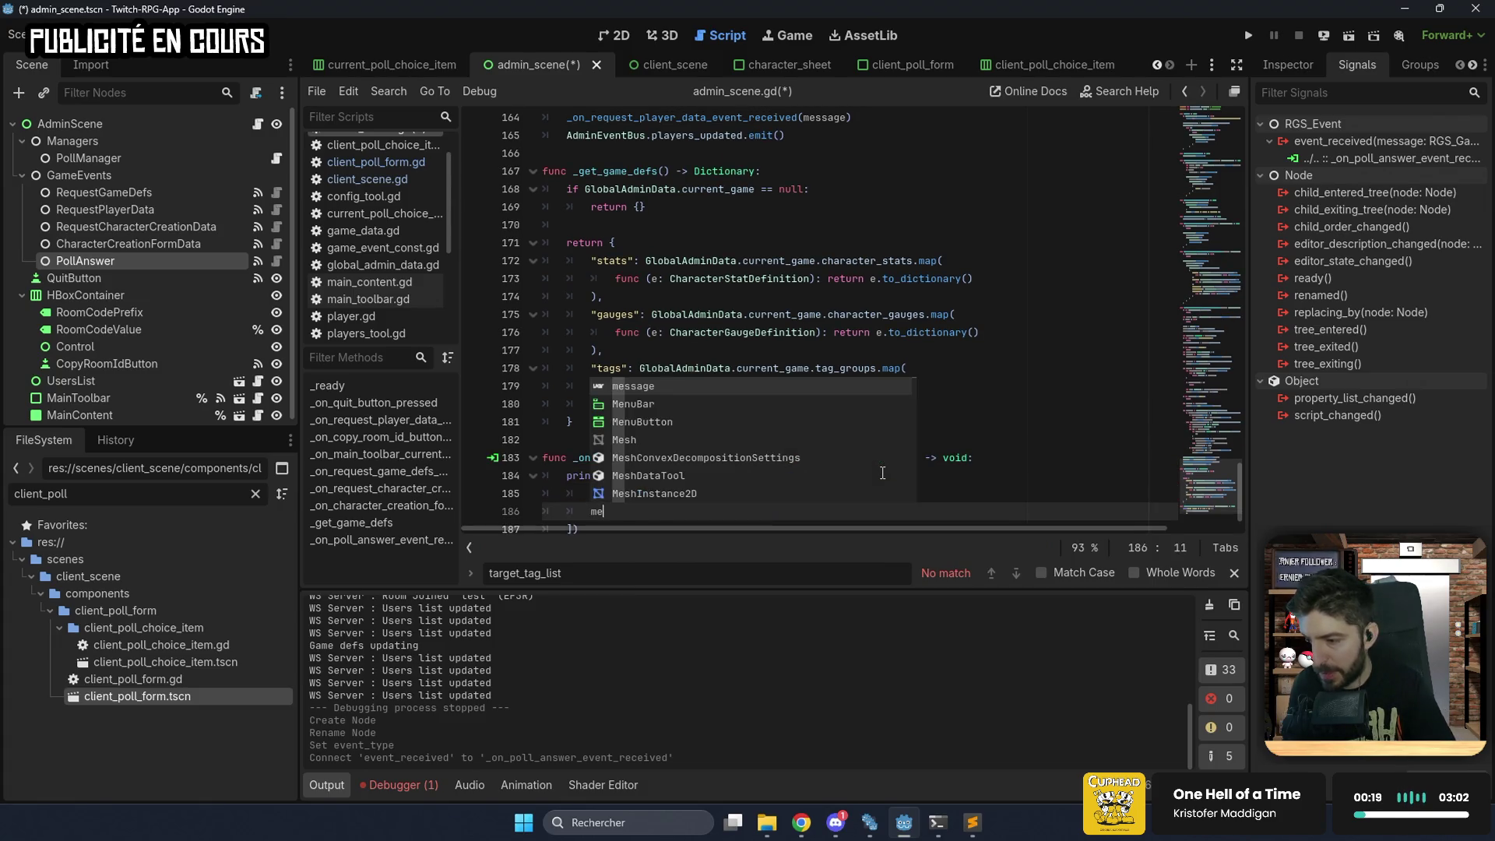
text(ssage.)
key(Down)
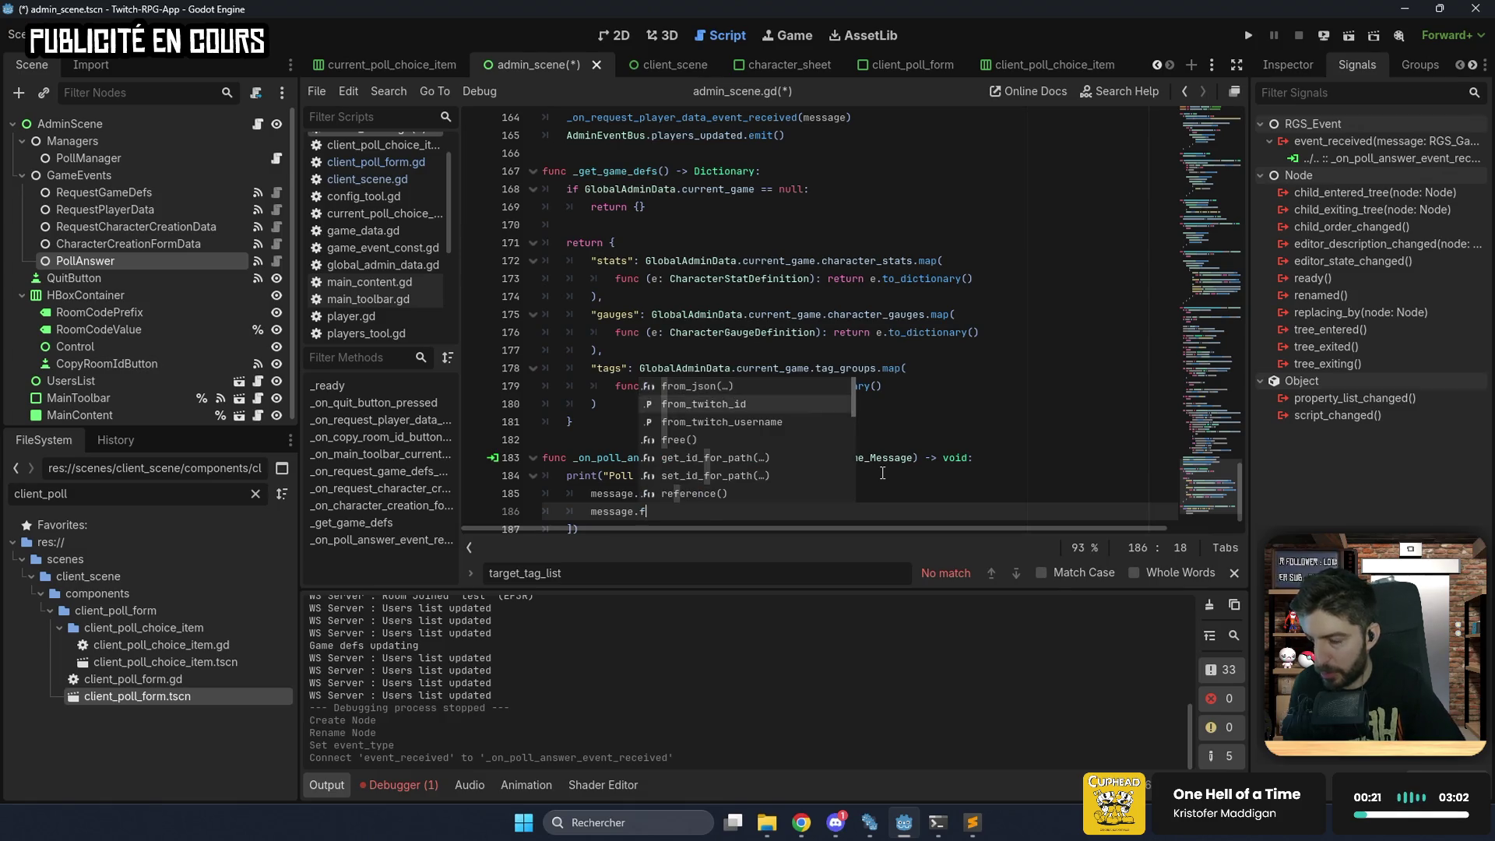
key(Return)
Insert an 'if message.payload.has("choice"):' condition at the top of the handler.
click(1016, 459)
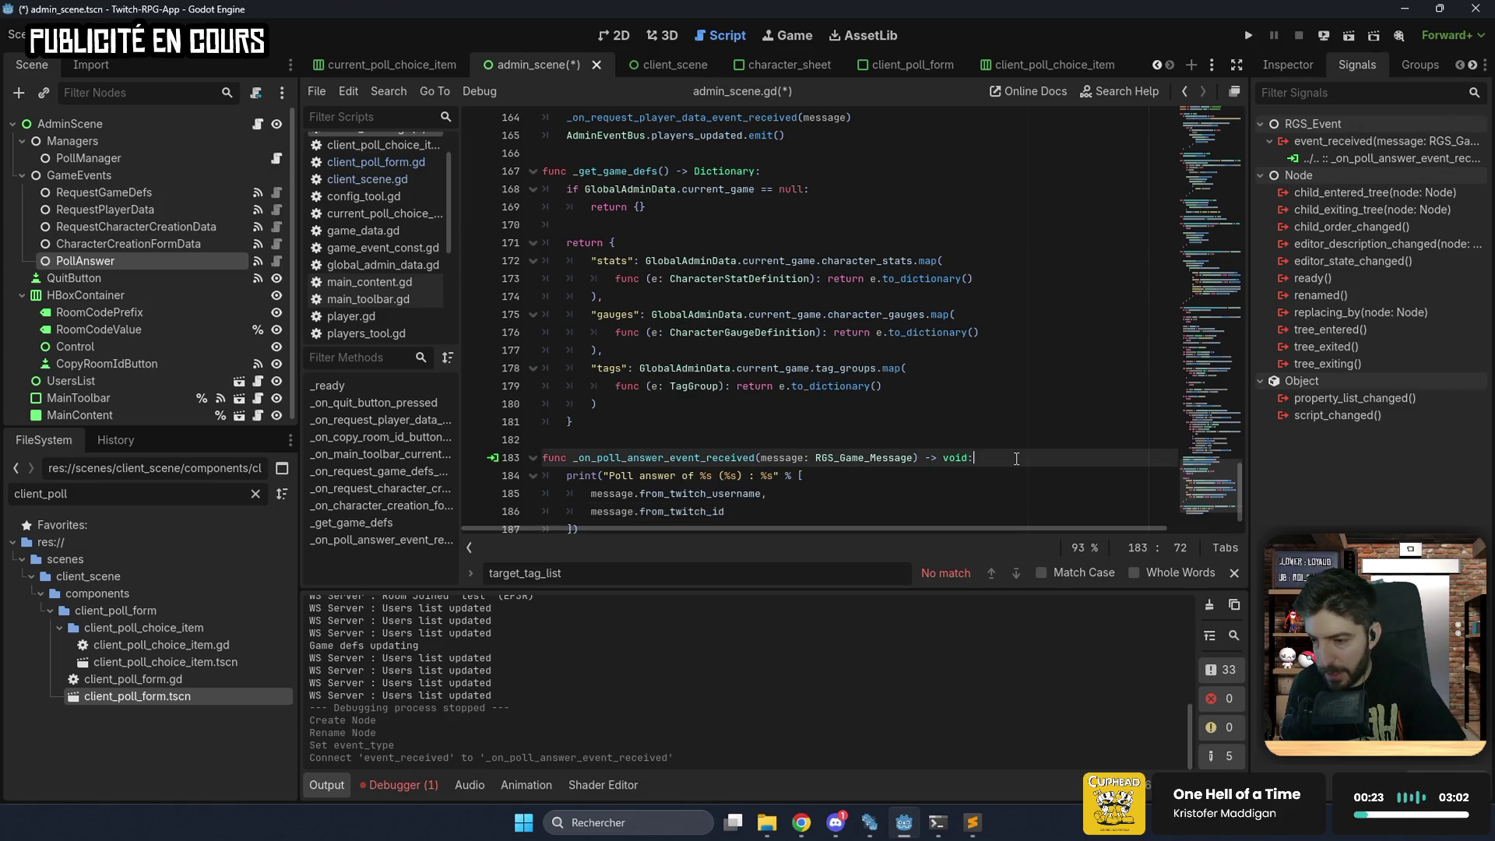
key(Return)
text(if m)
text(a)
key(Return)
key(BackSpace)
key(BackSpace)
key(BackSpace)
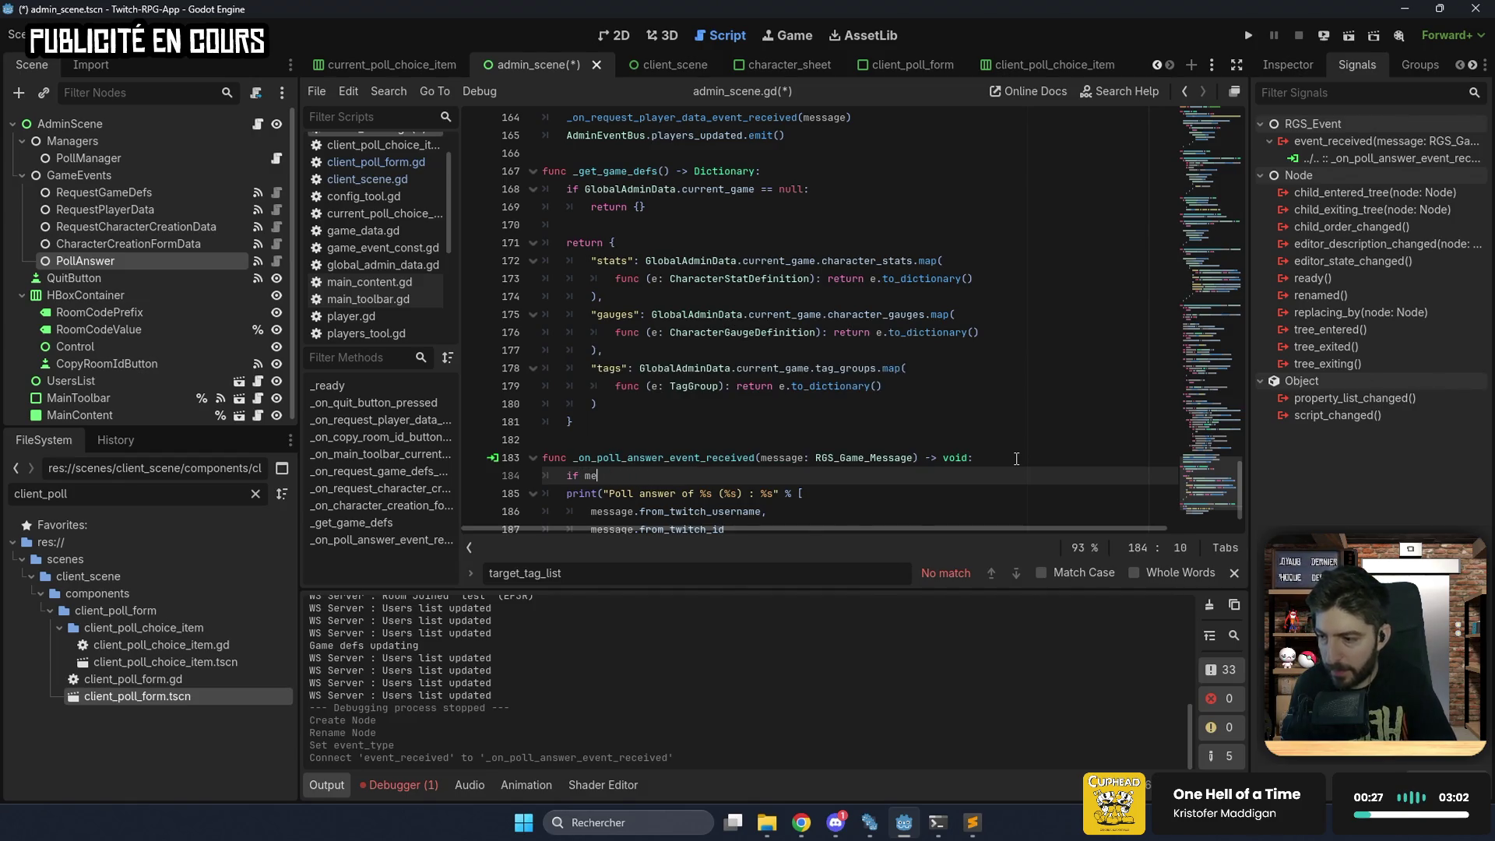
key(Return)
text(.pa)
key(Return)
text(.h)
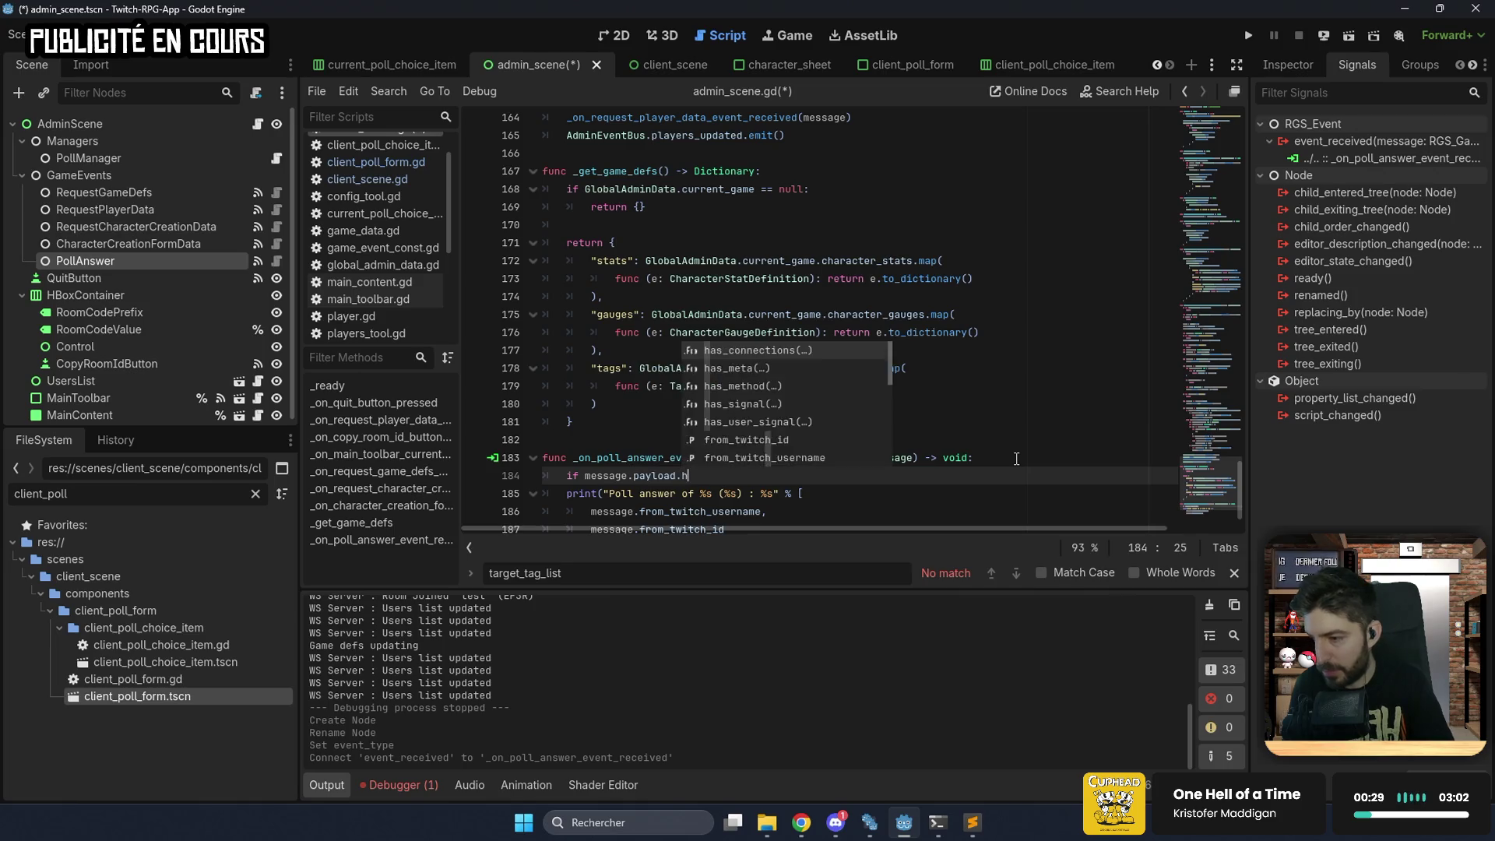
text(as("choice"):)
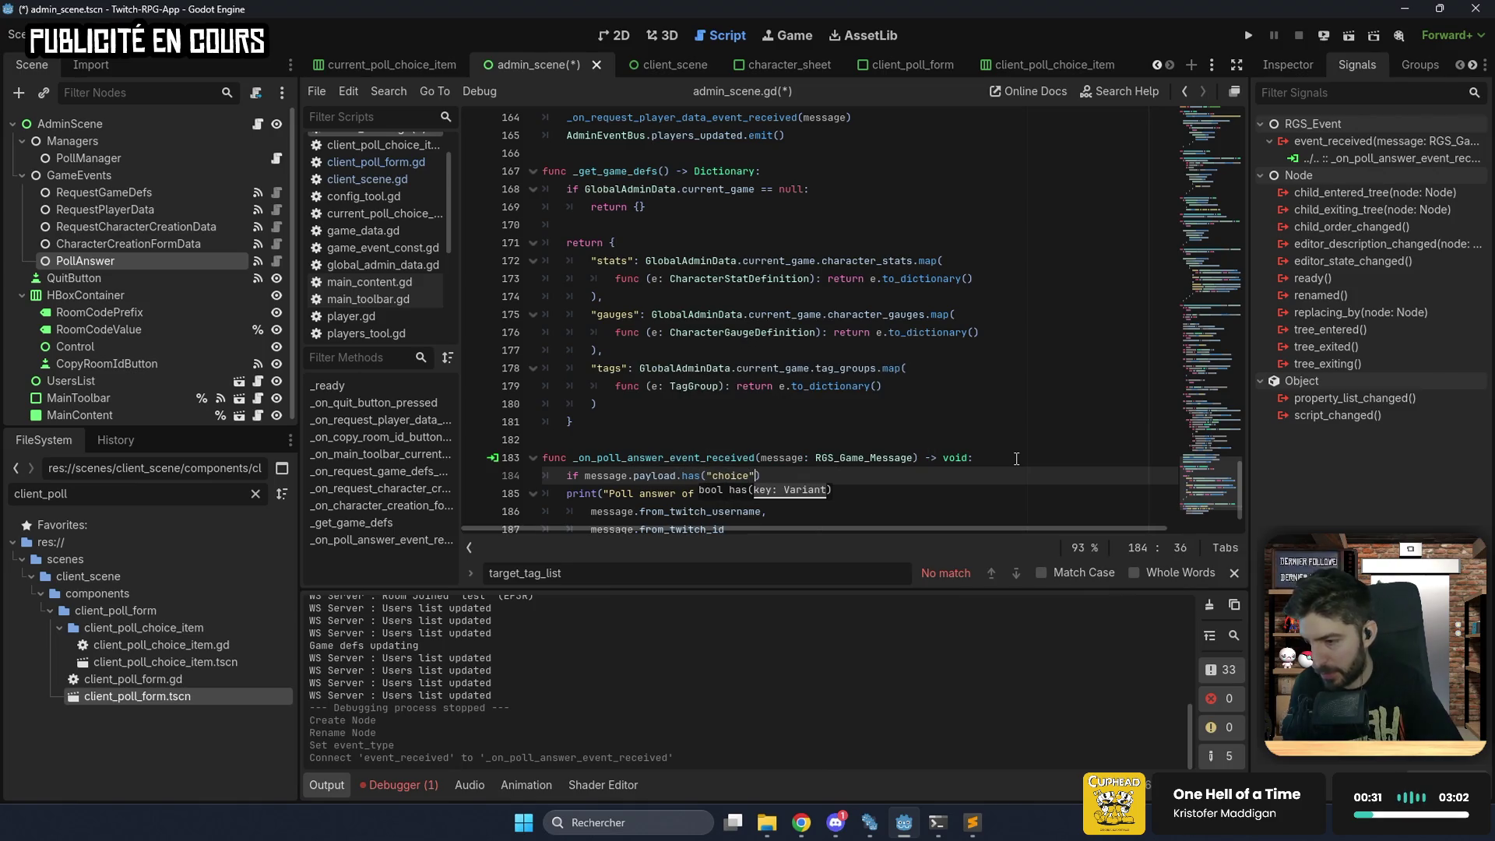
Give the choice condition a return body.
key(Return)
text(rt)
key(BackSpace)
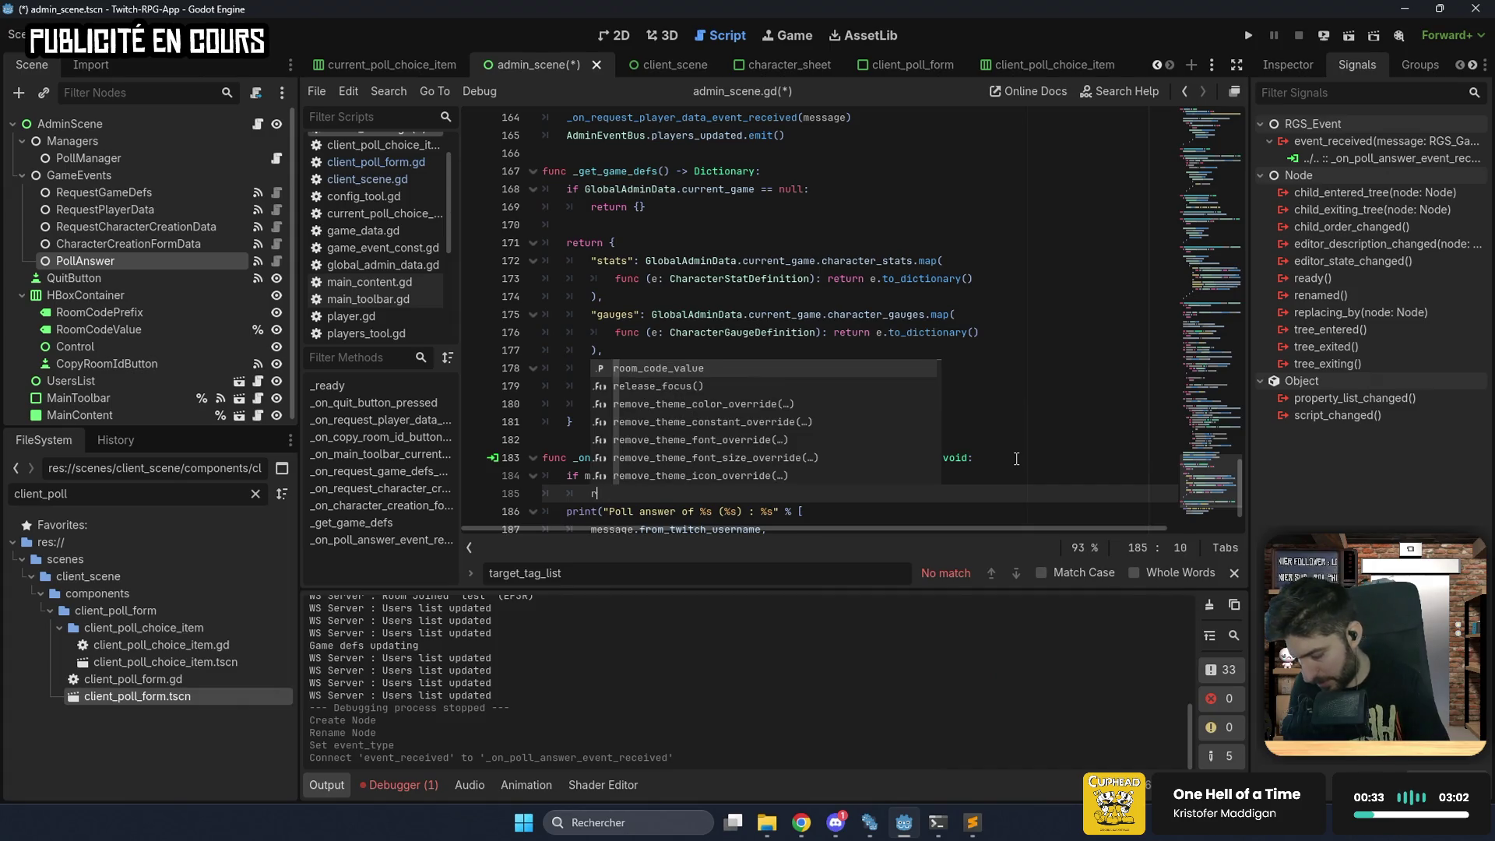
text(er)
key(BackSpace)
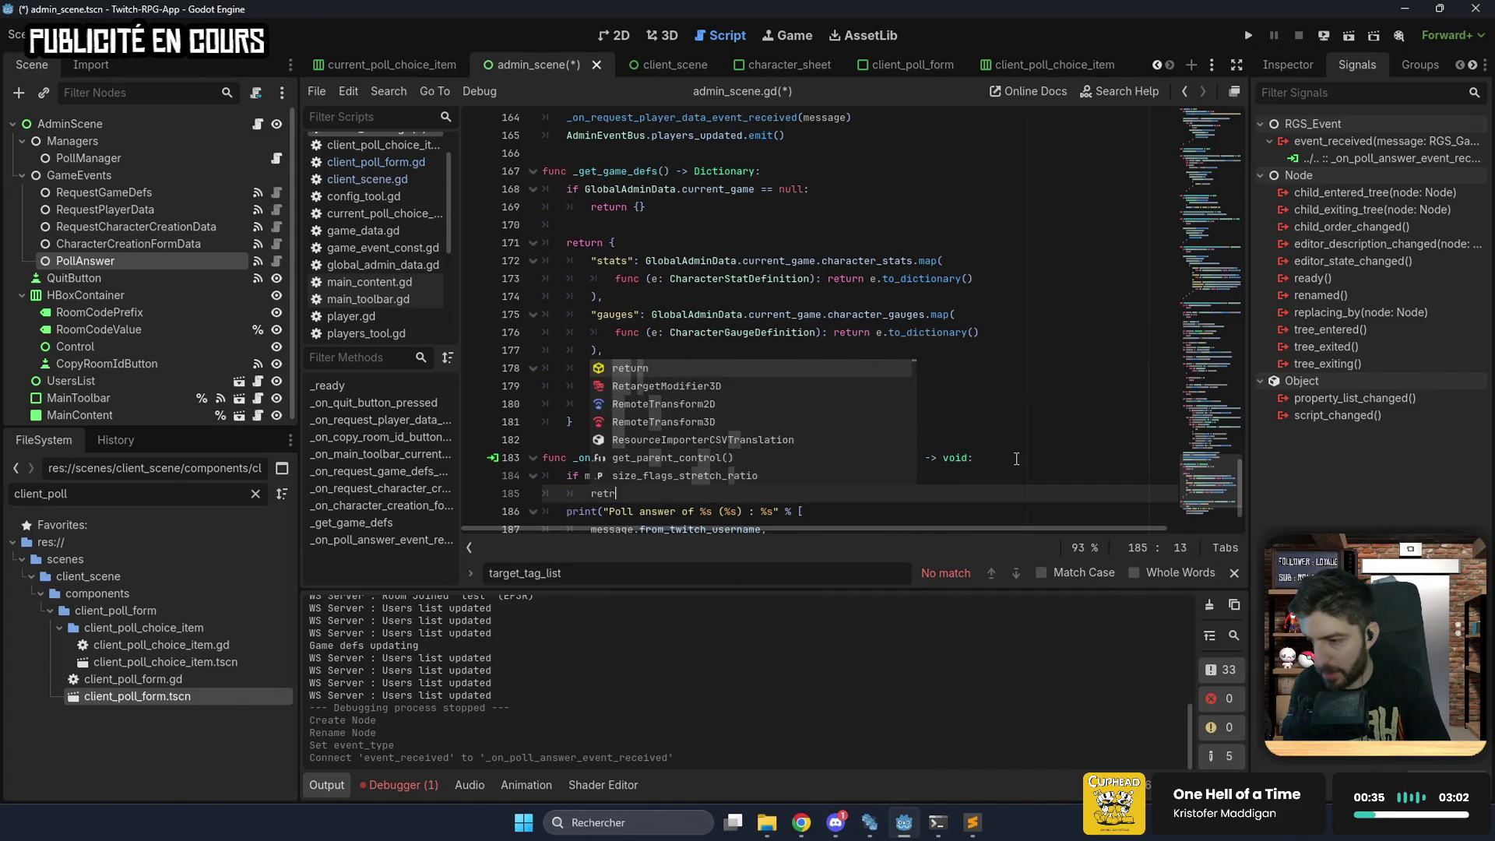
text(t)
key(Return)
Negate the condition with 'not' and add blank lines after the return.
key(Up)
key(ctrl+Left)
text(not)
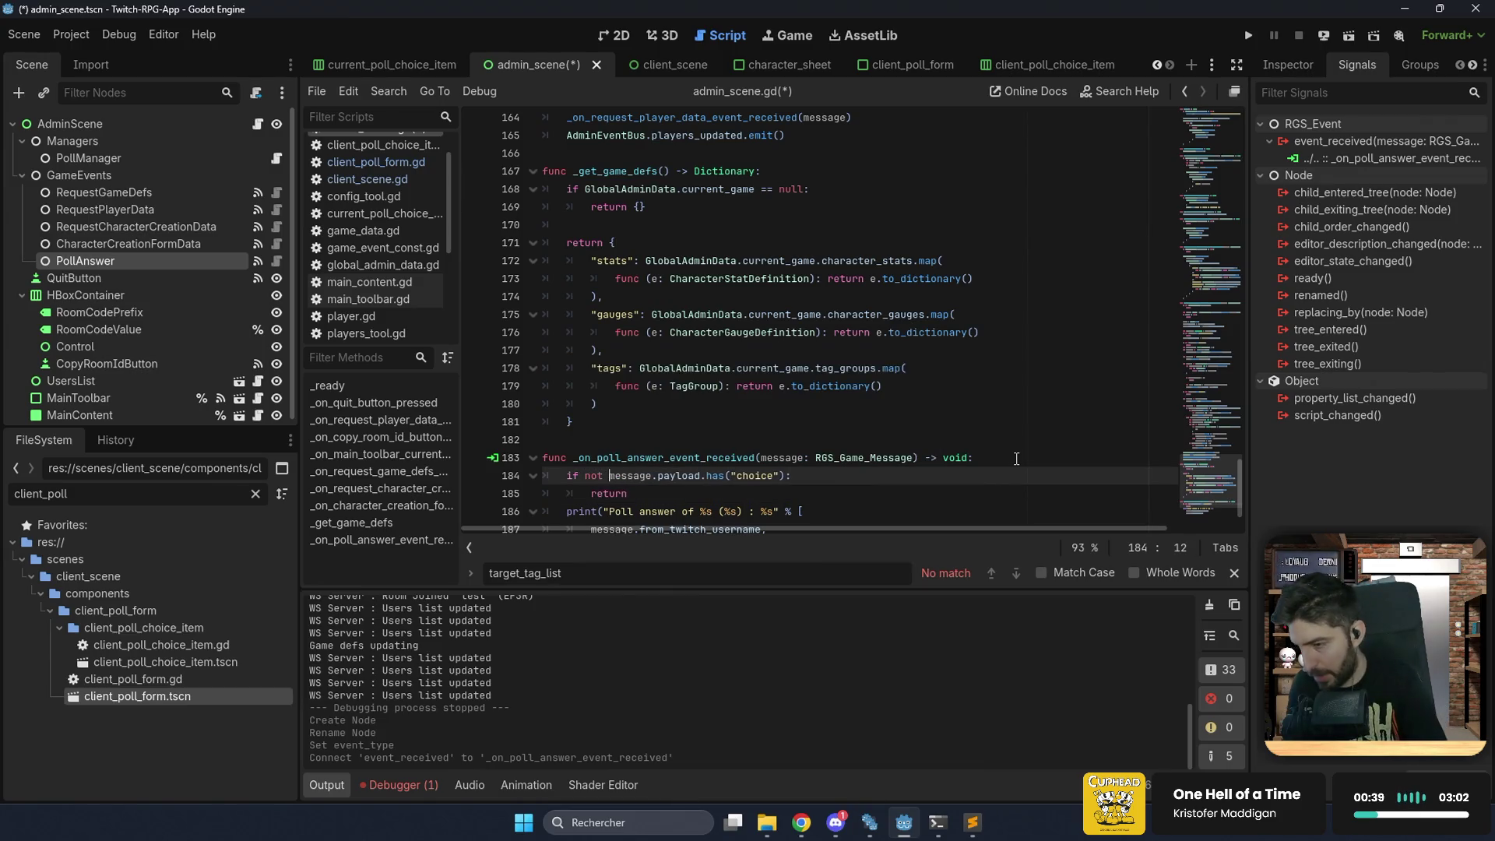
key(Down)
key(End)
key(Return)
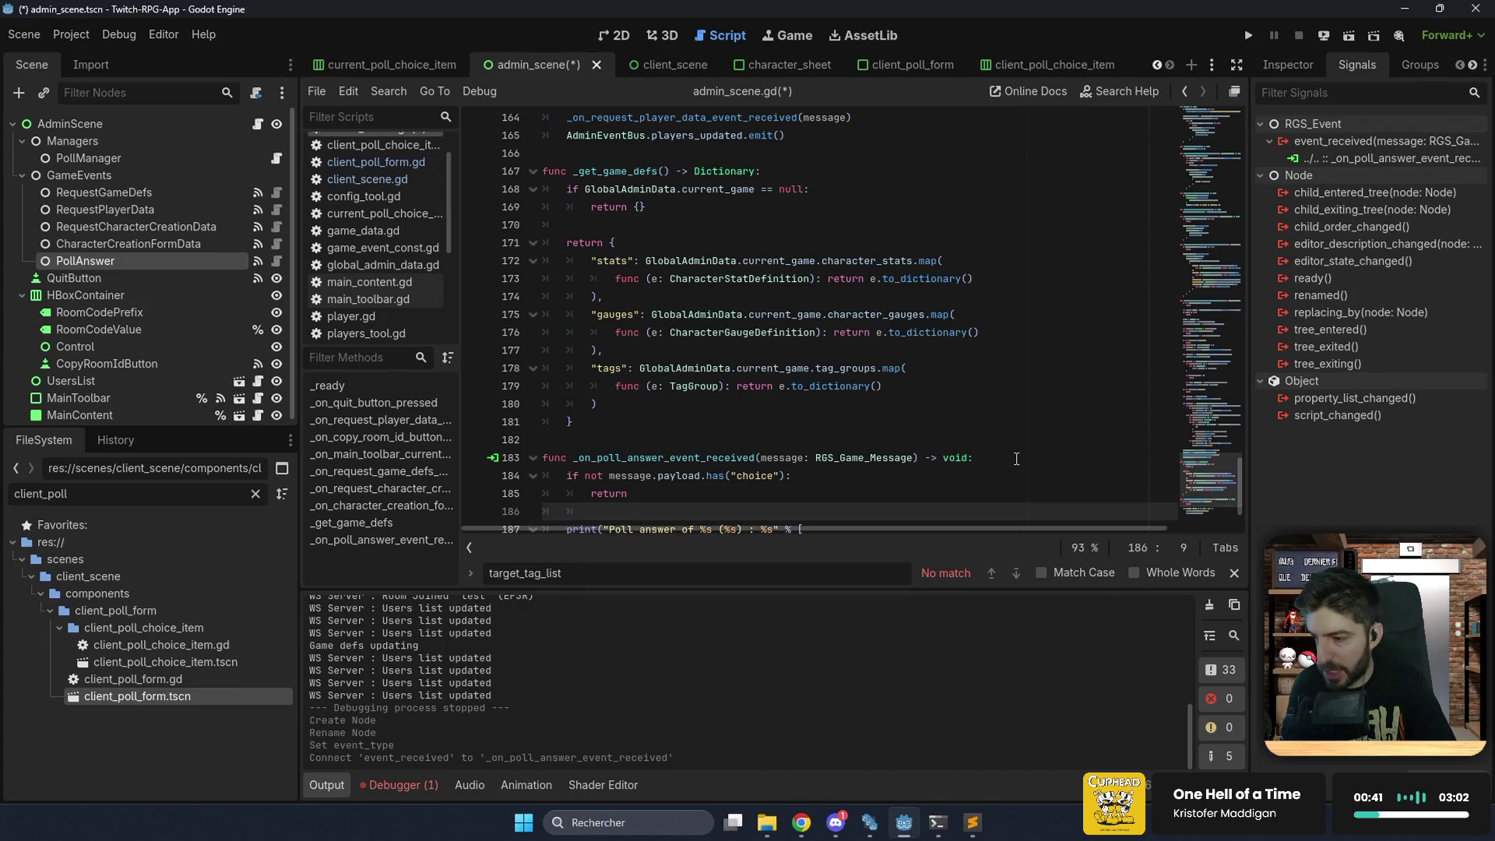
key(Return)
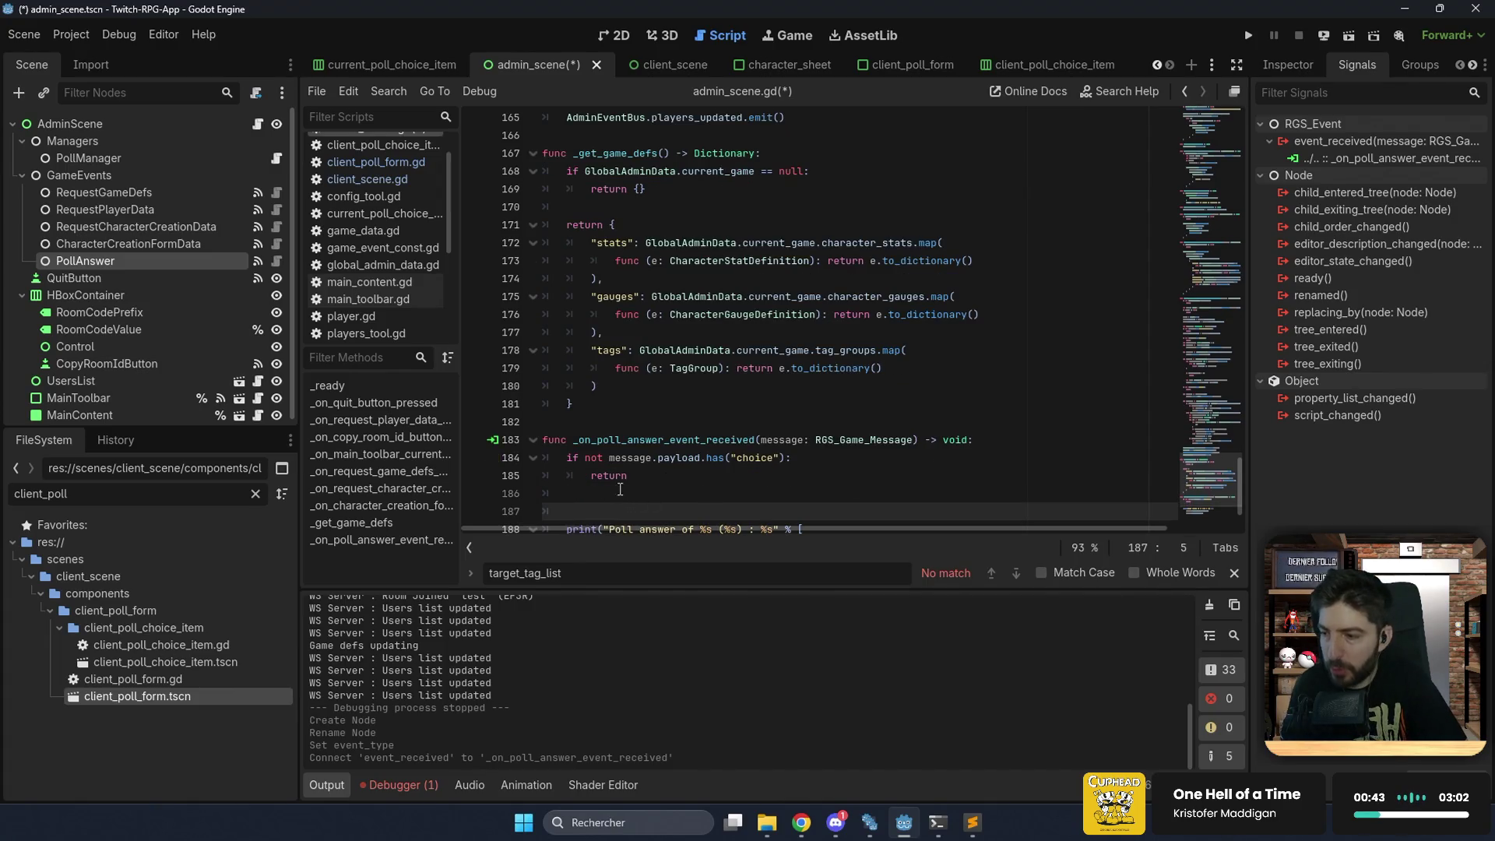
Fix the print block's indentation and add a blank line above it.
scroll(576, 386, down, 2)
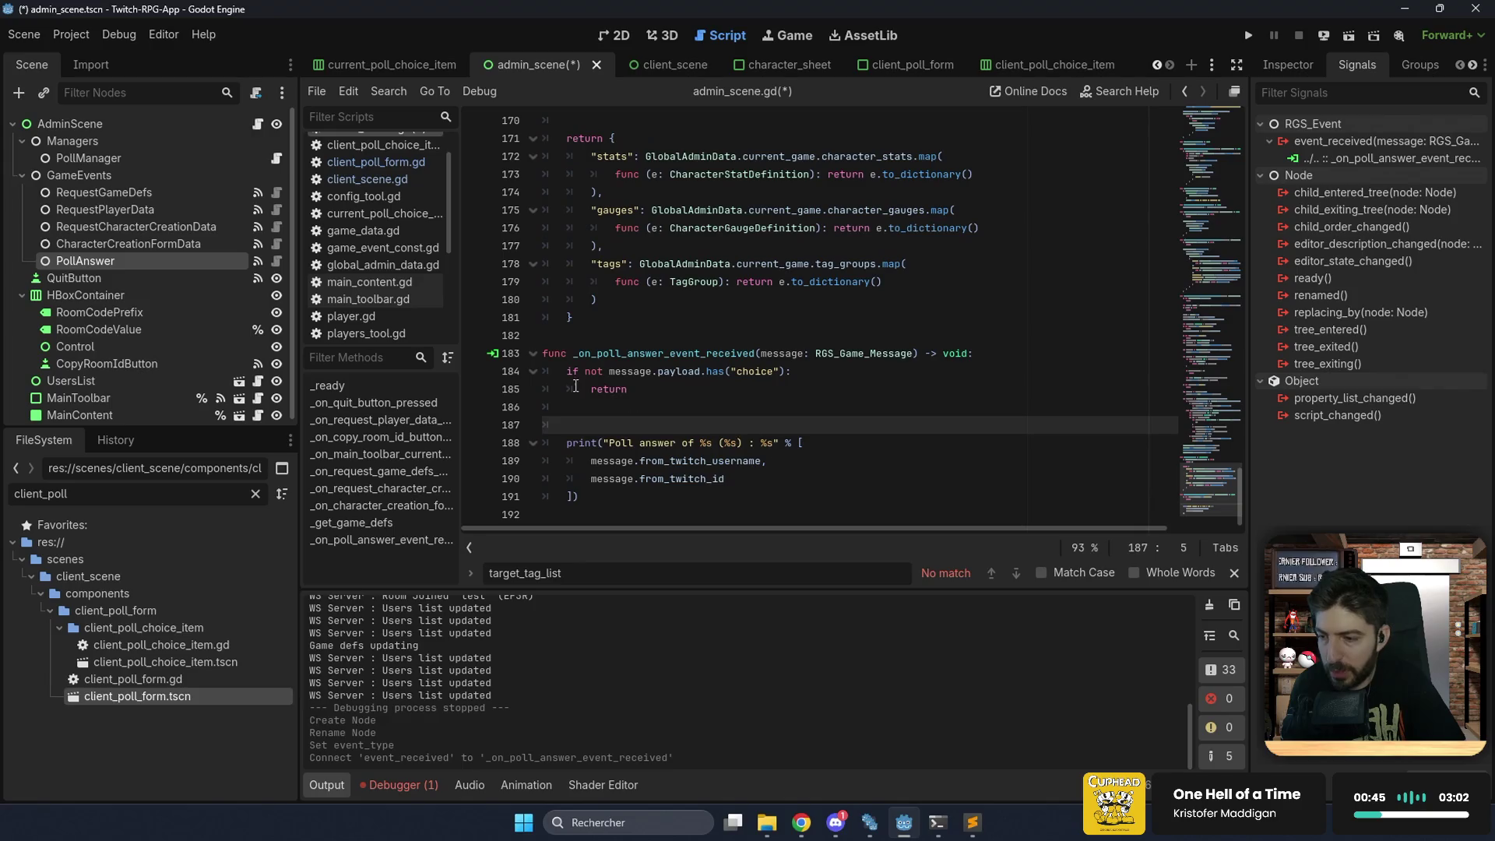
drag(621, 503, 545, 425)
key(Tab)
key(Tab)
key(Tab)
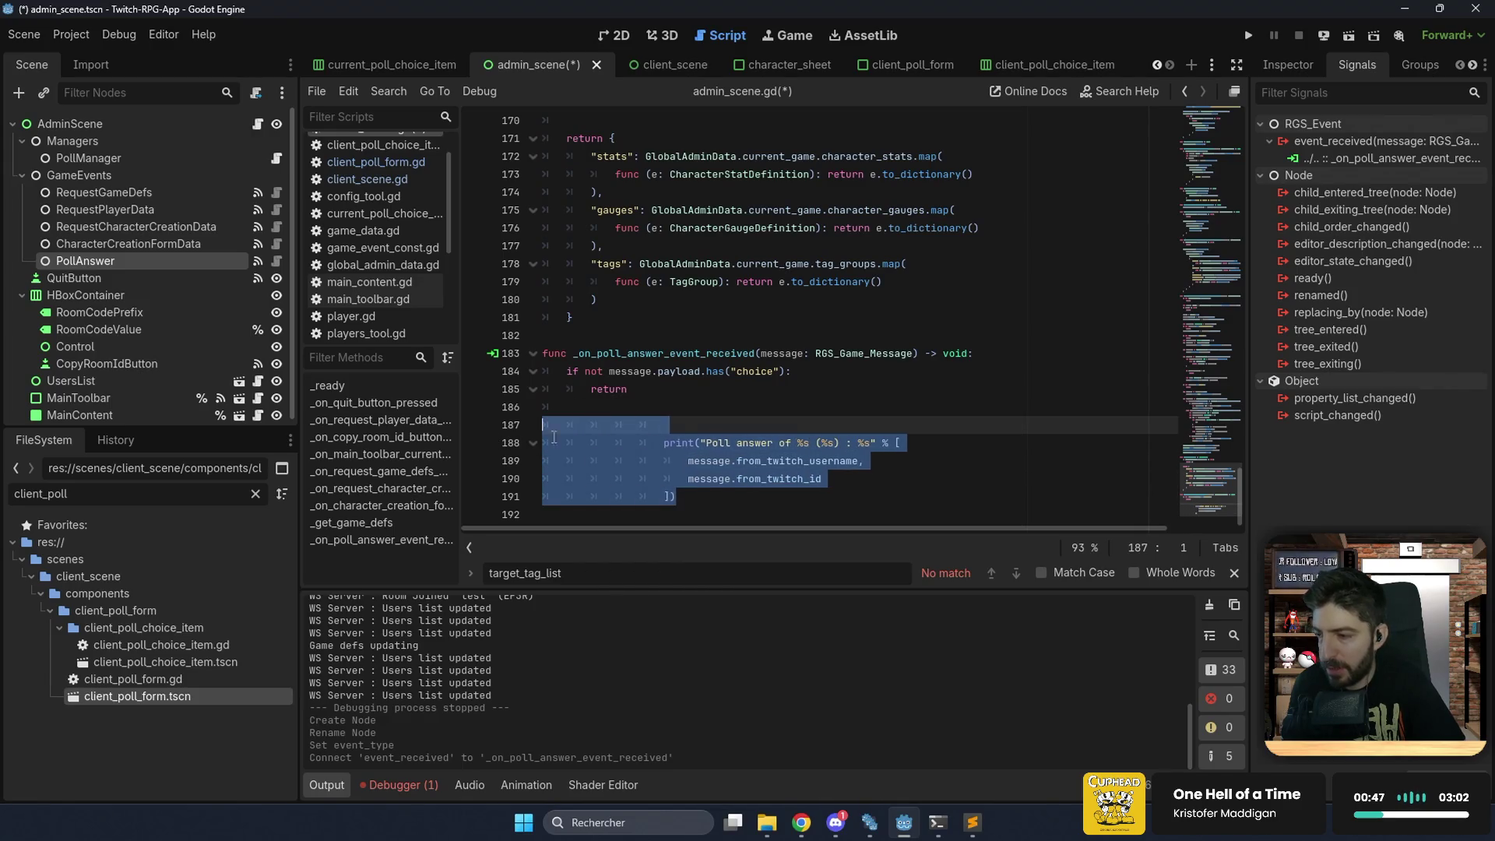
key(Tab)
key(Tab)
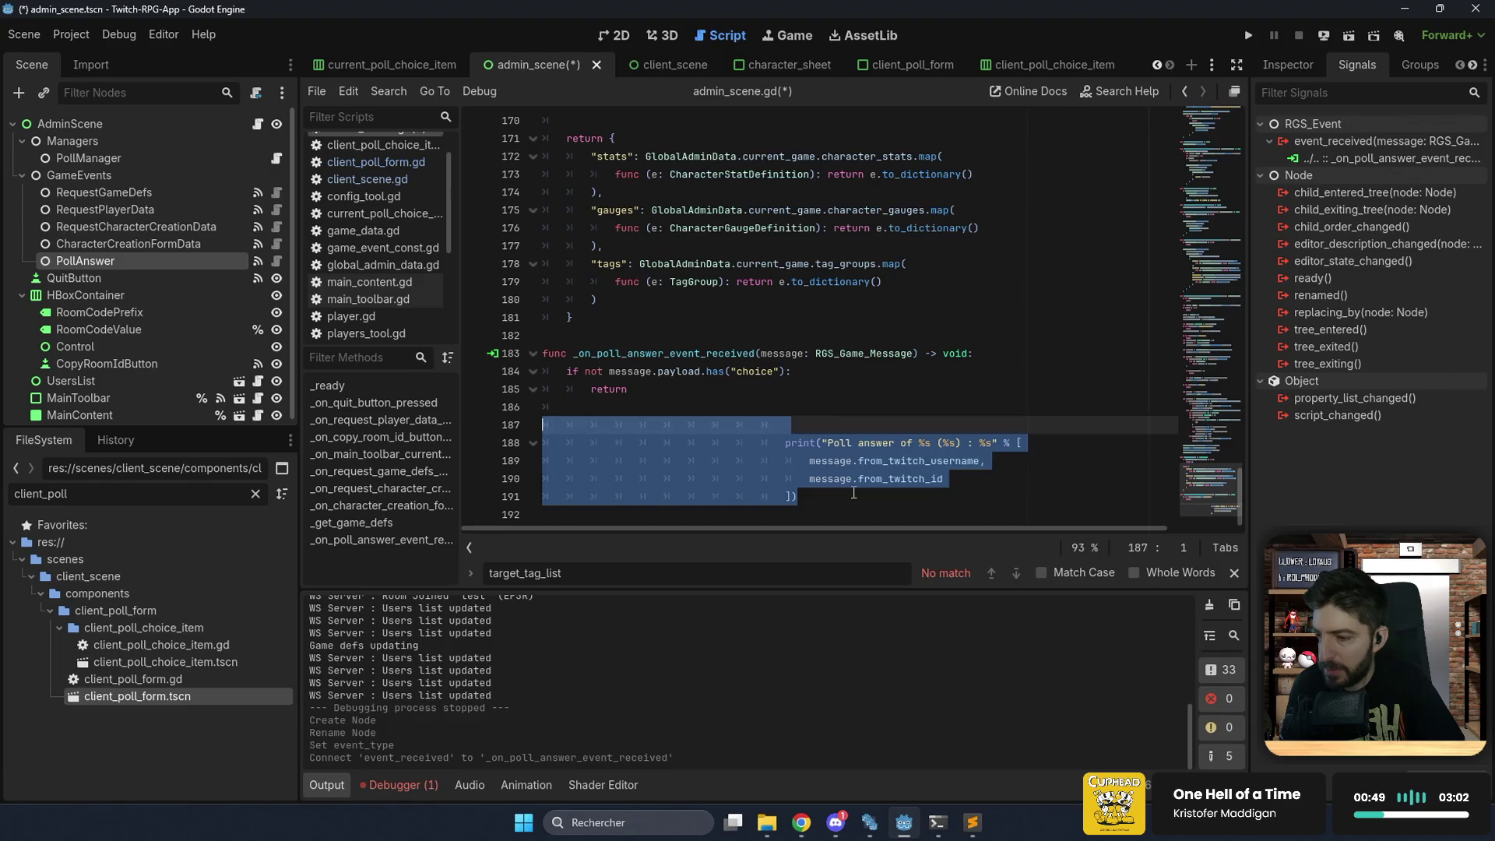
key(shift+Tab)
key(shift+Tab)
key(shift+Tab)
key(shift+Tab)
key(shift+Tab)
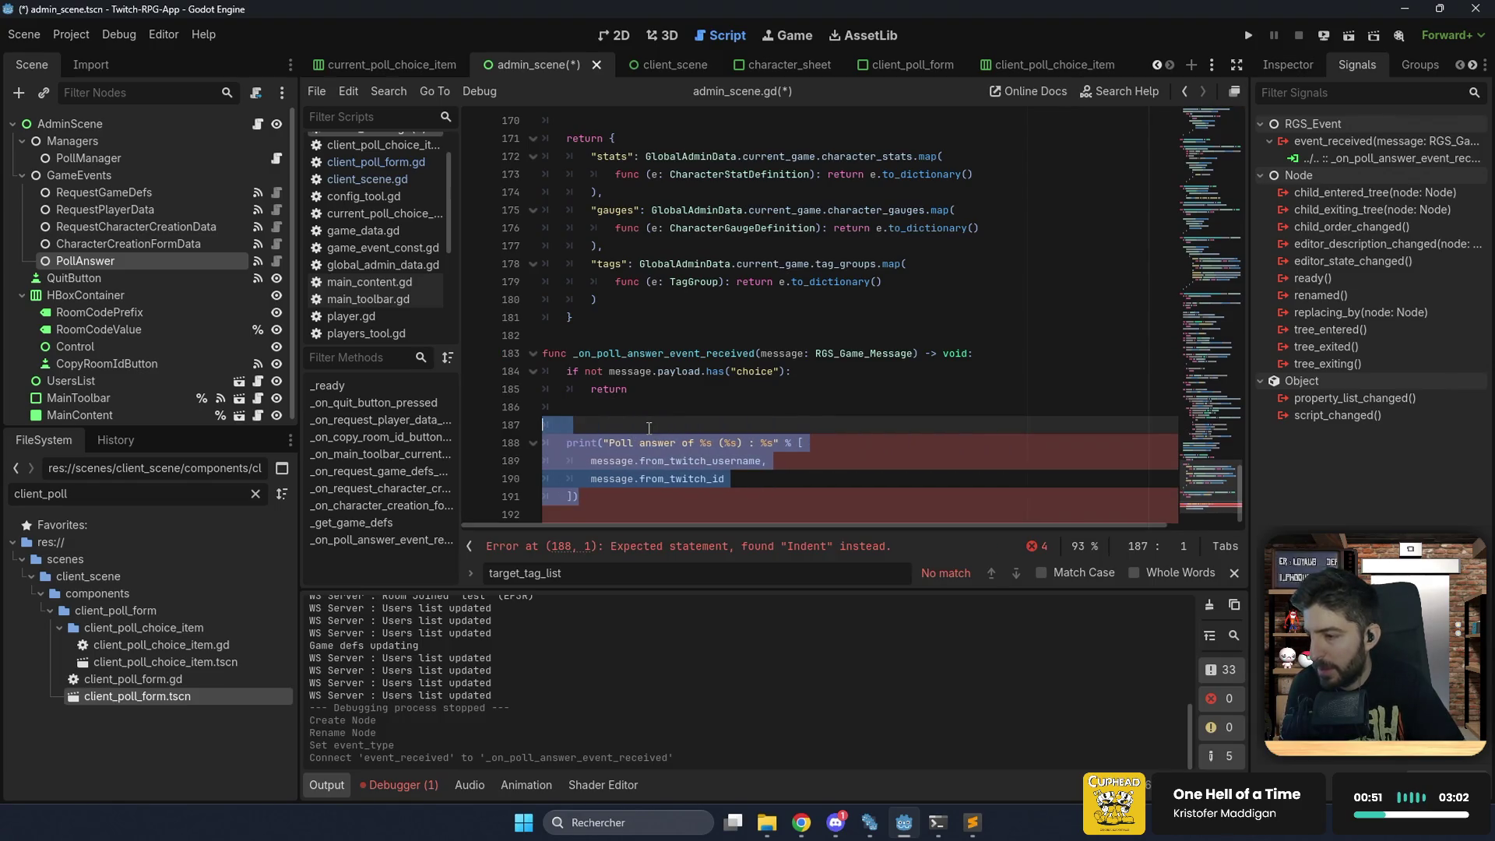
click(645, 417)
key(Return)
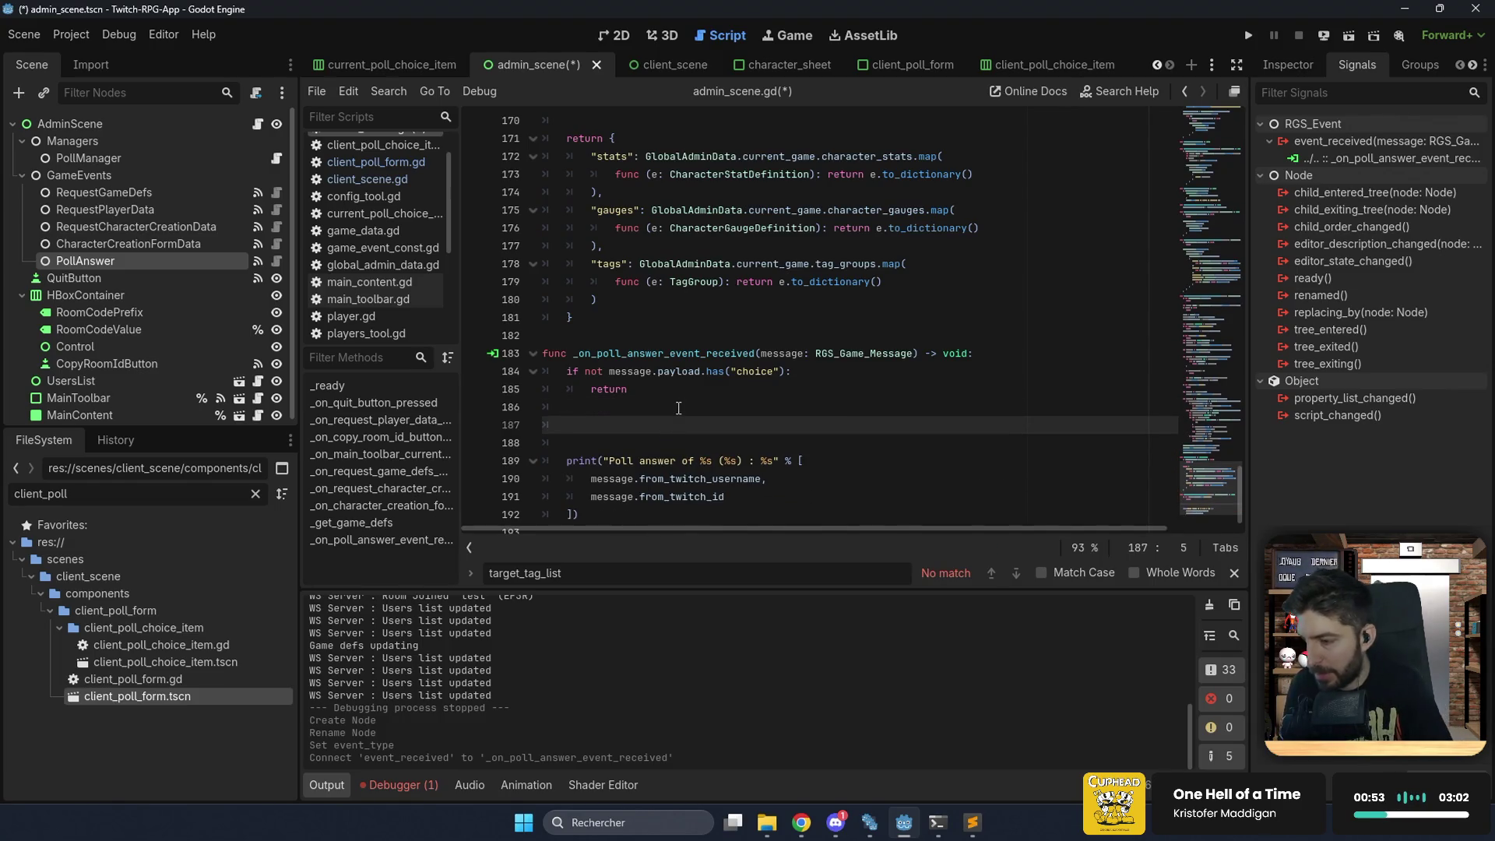
Declare var choice: PollChoice = PollChoice.from_dictionary(message.payload.choice).
text(var choice: )
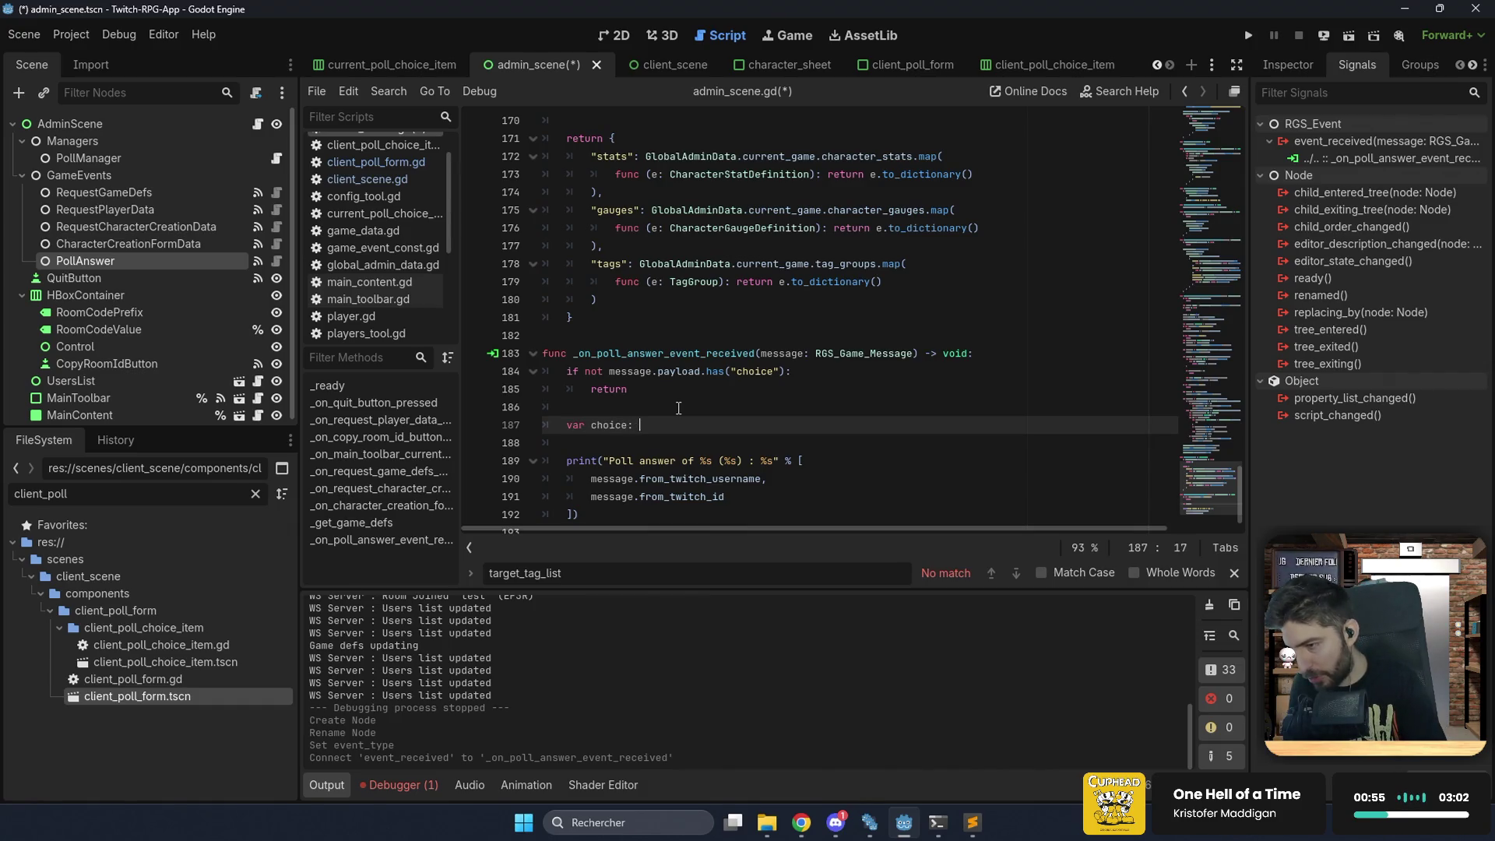
text(Po)
key(Down)
key(Down)
key(Return)
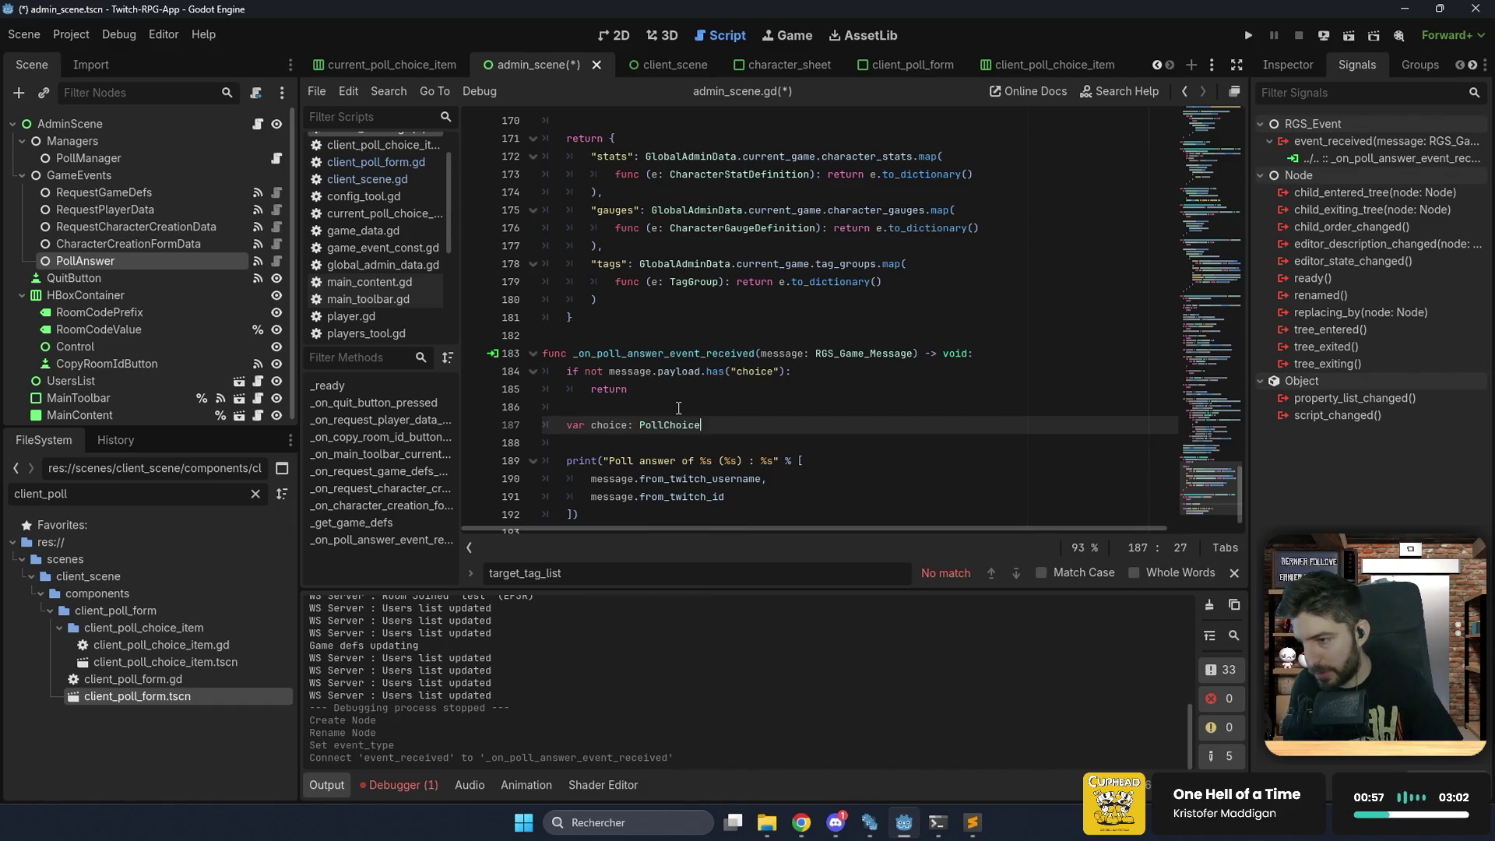
text( = )
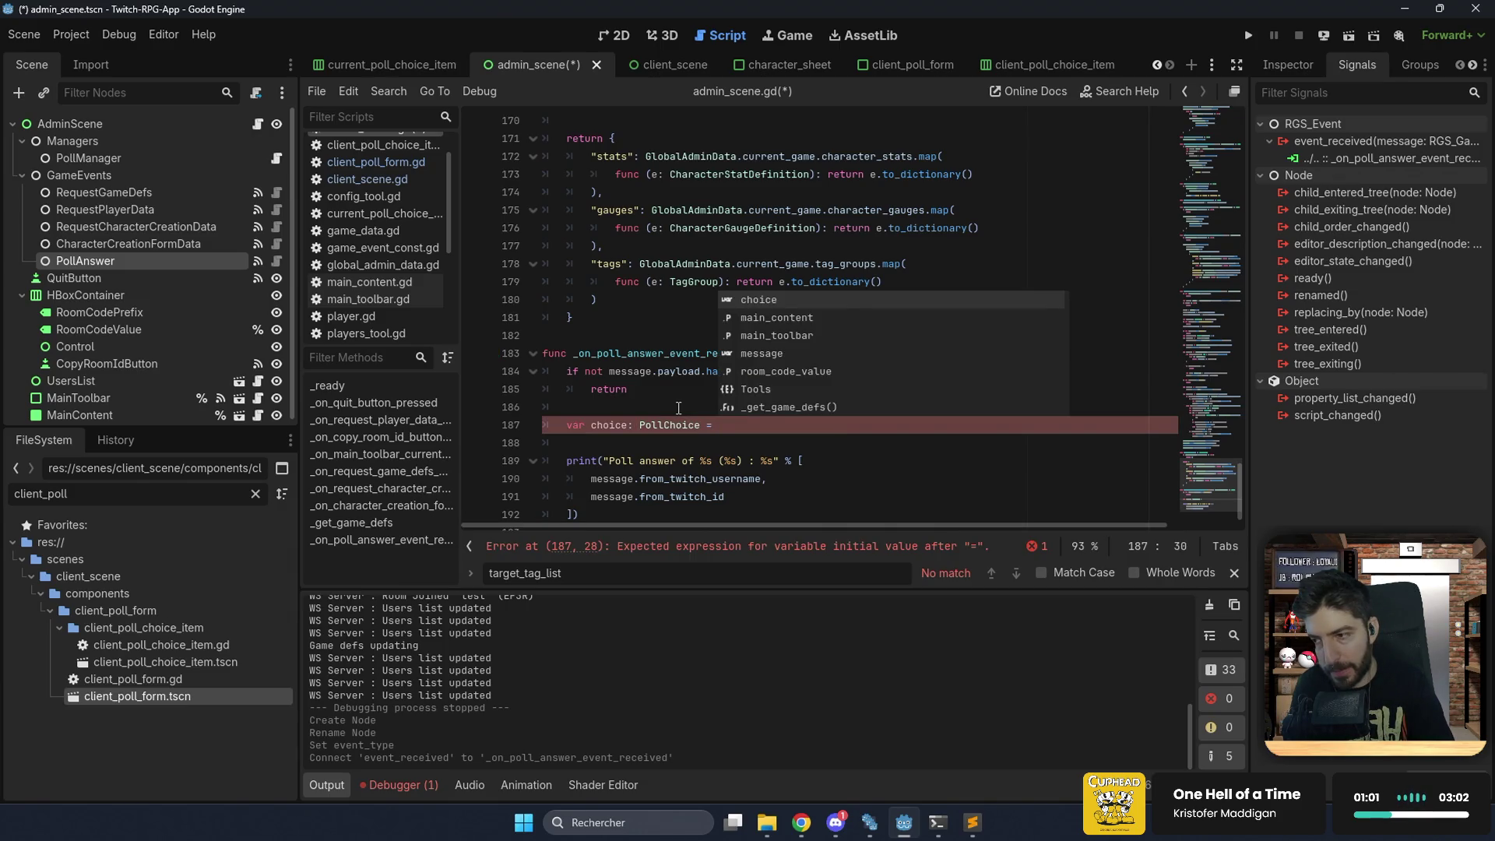
text(Poll)
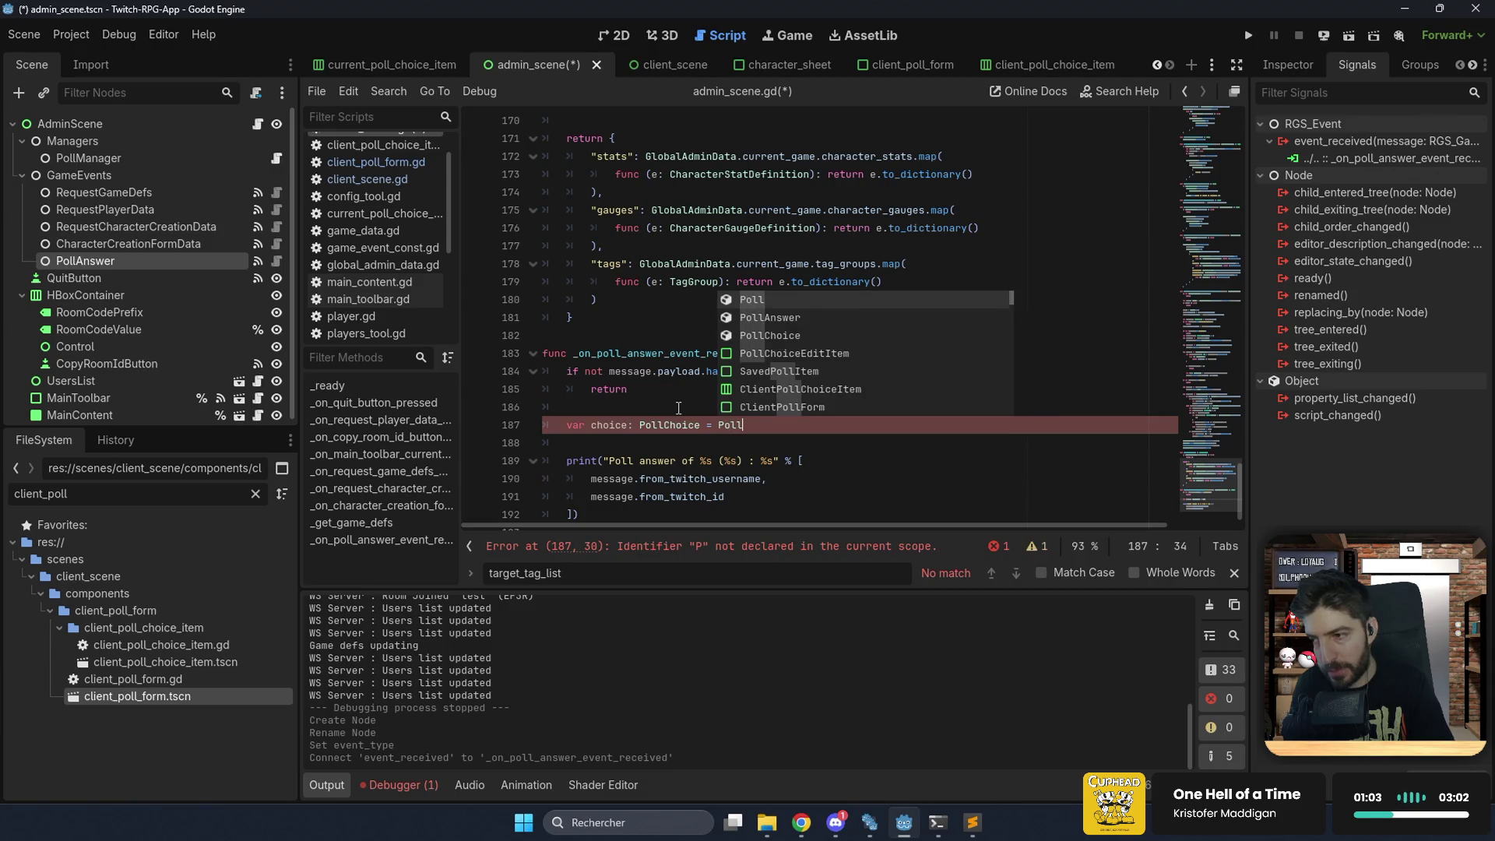
text(Choice.from_dictionary()
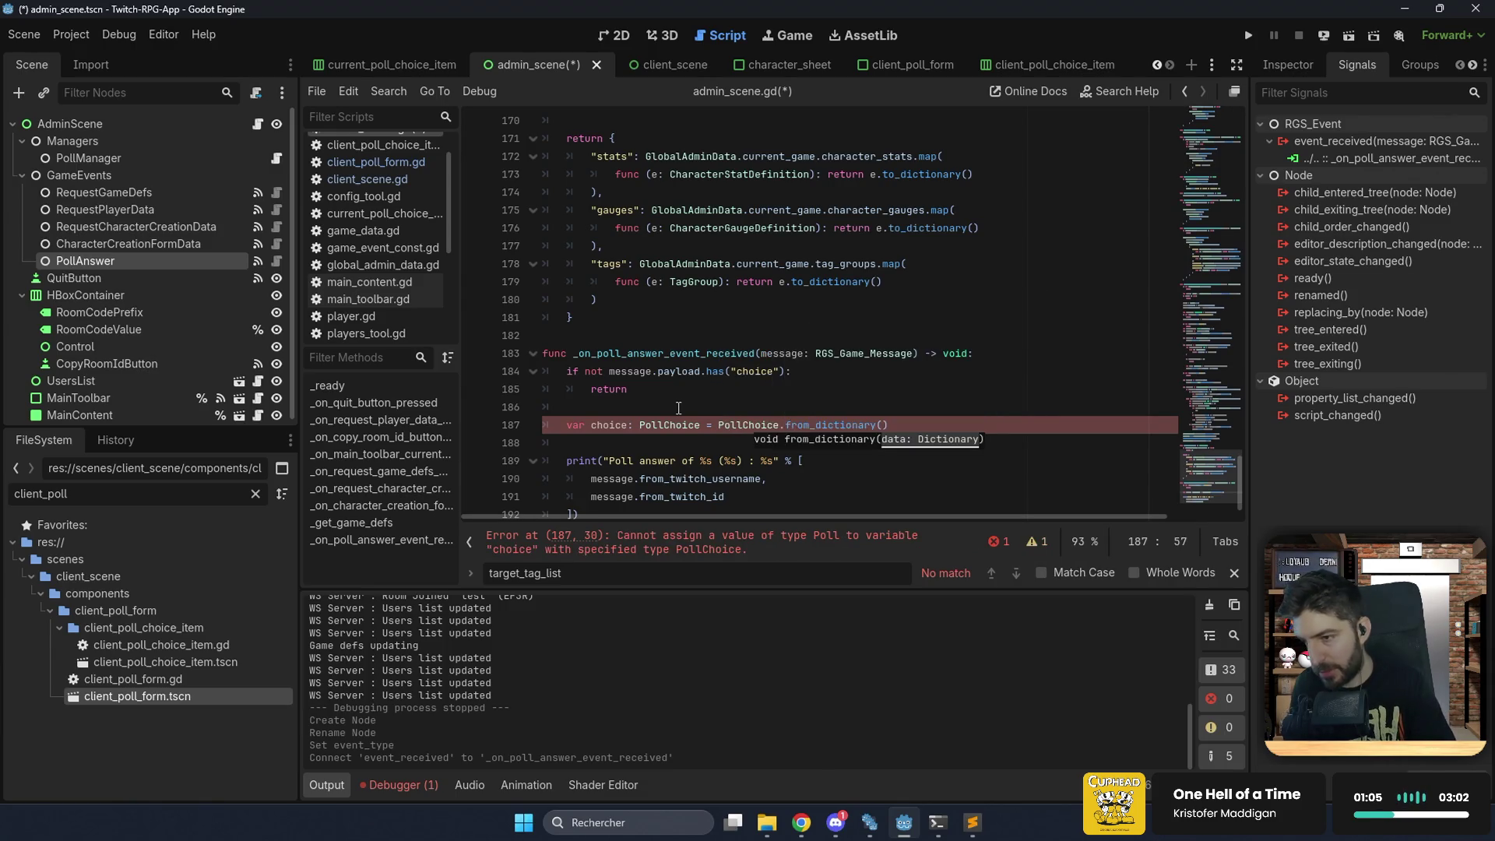
key(Return)
text(me)
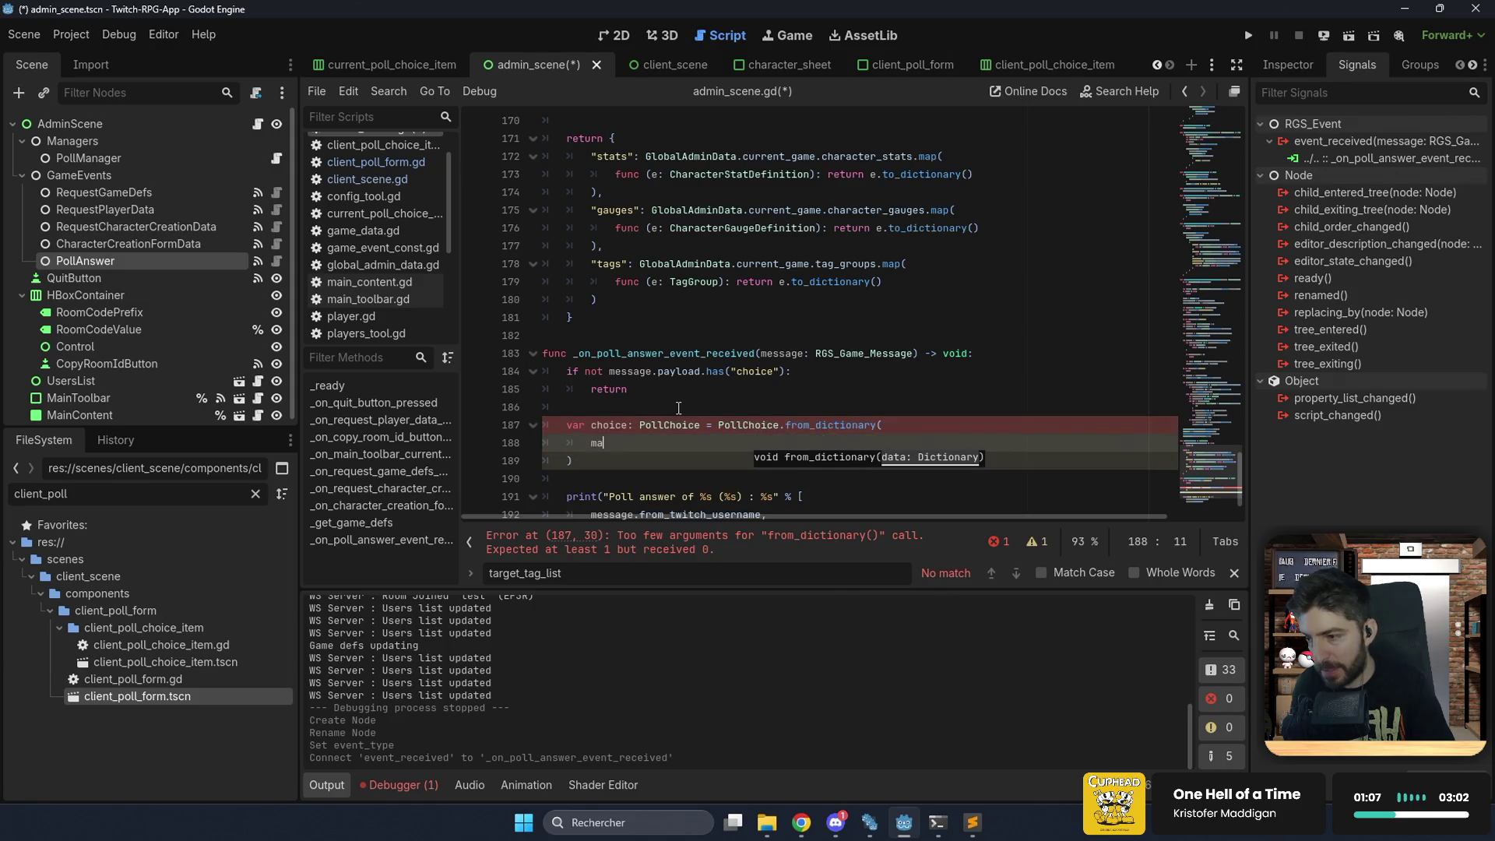
text(ssage.p)
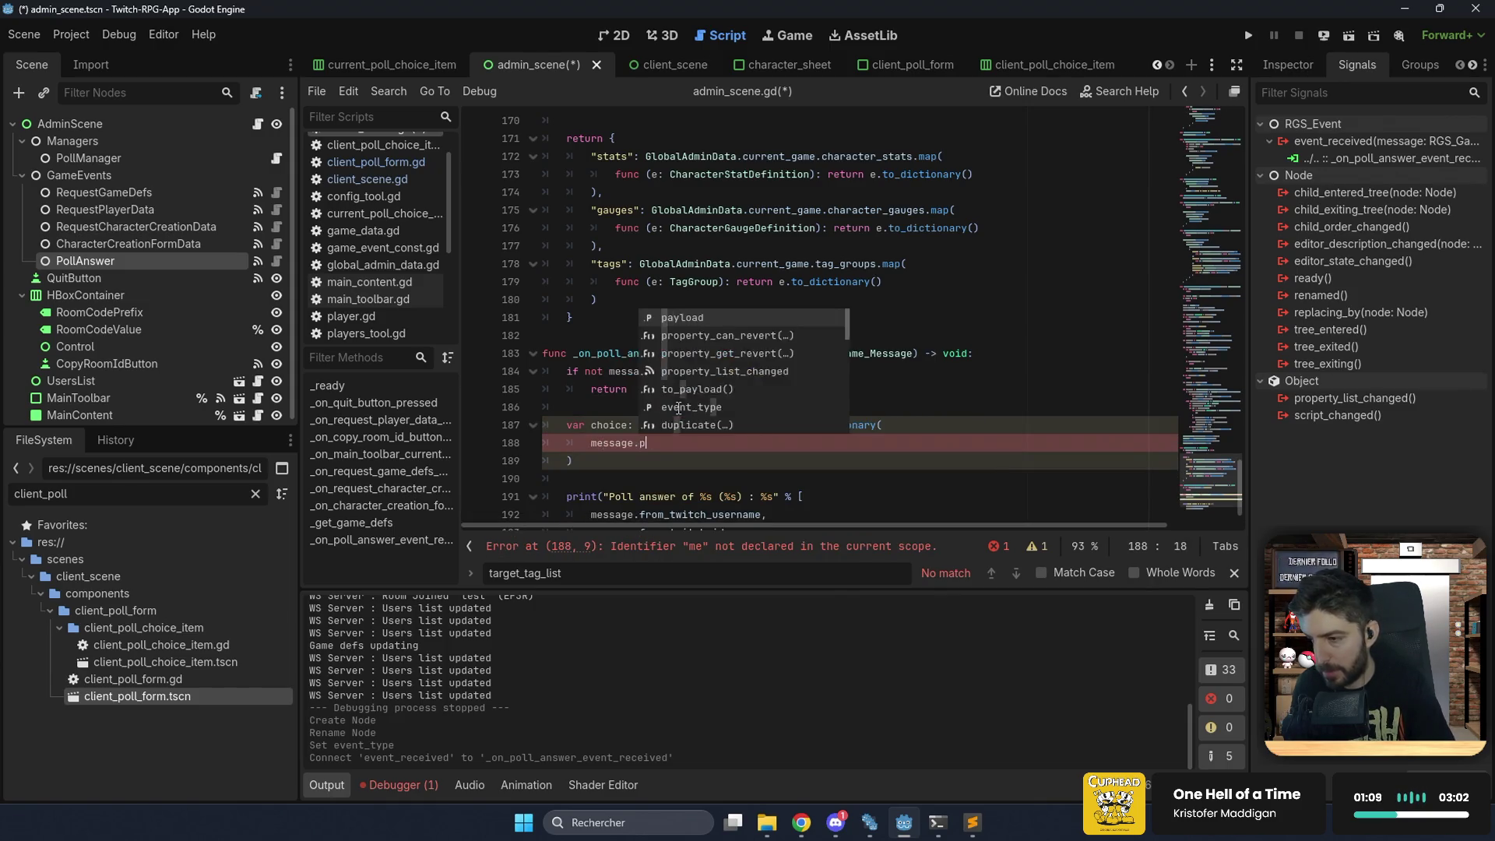
text(ayload.choice)
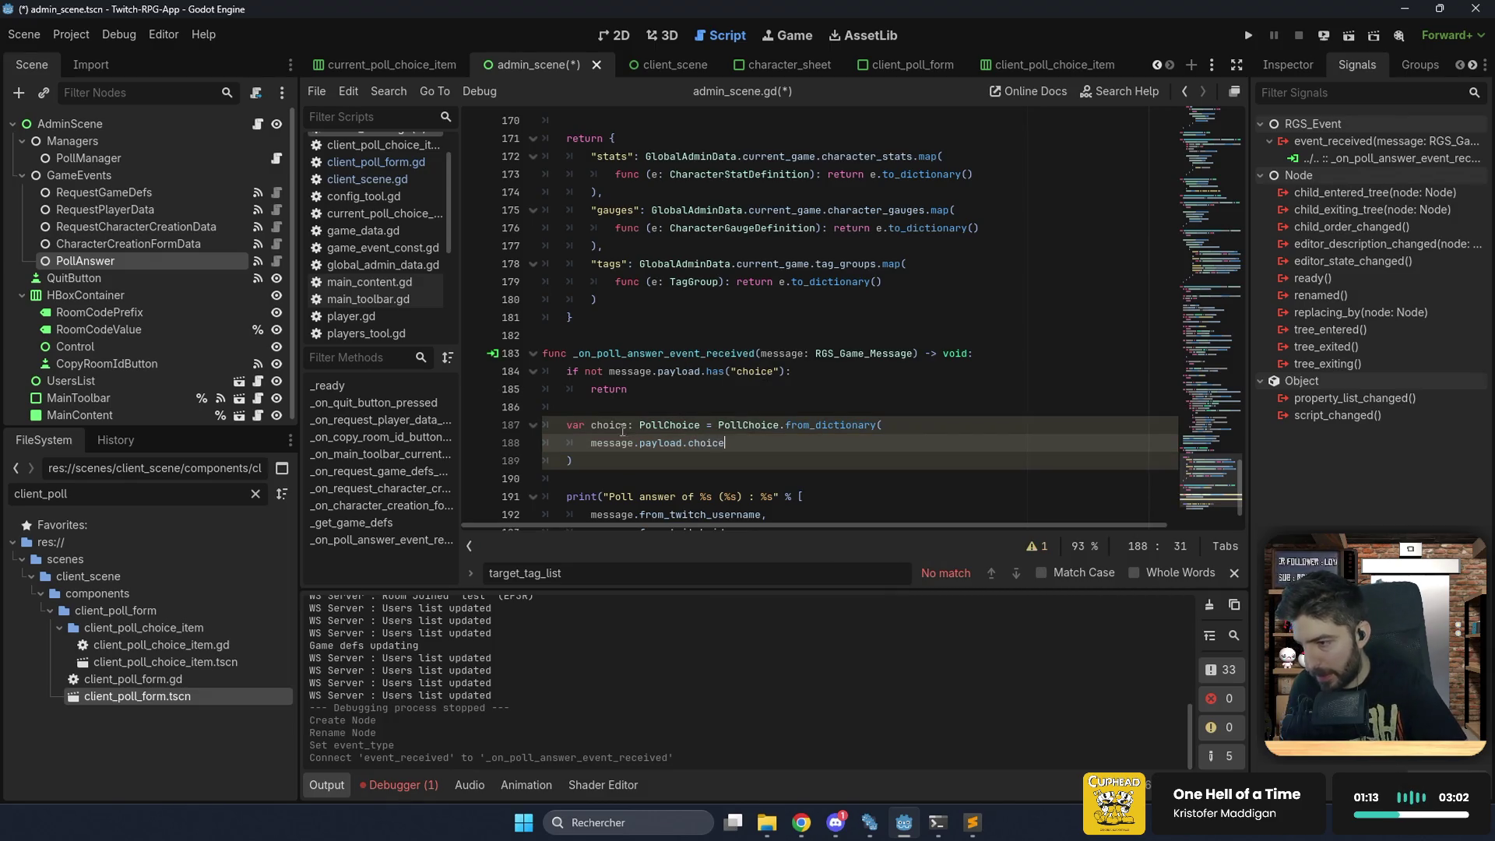
Append choice.choice_text to the print arguments and save admin_scene.gd.
scroll(678, 408, down, 1)
click(766, 479)
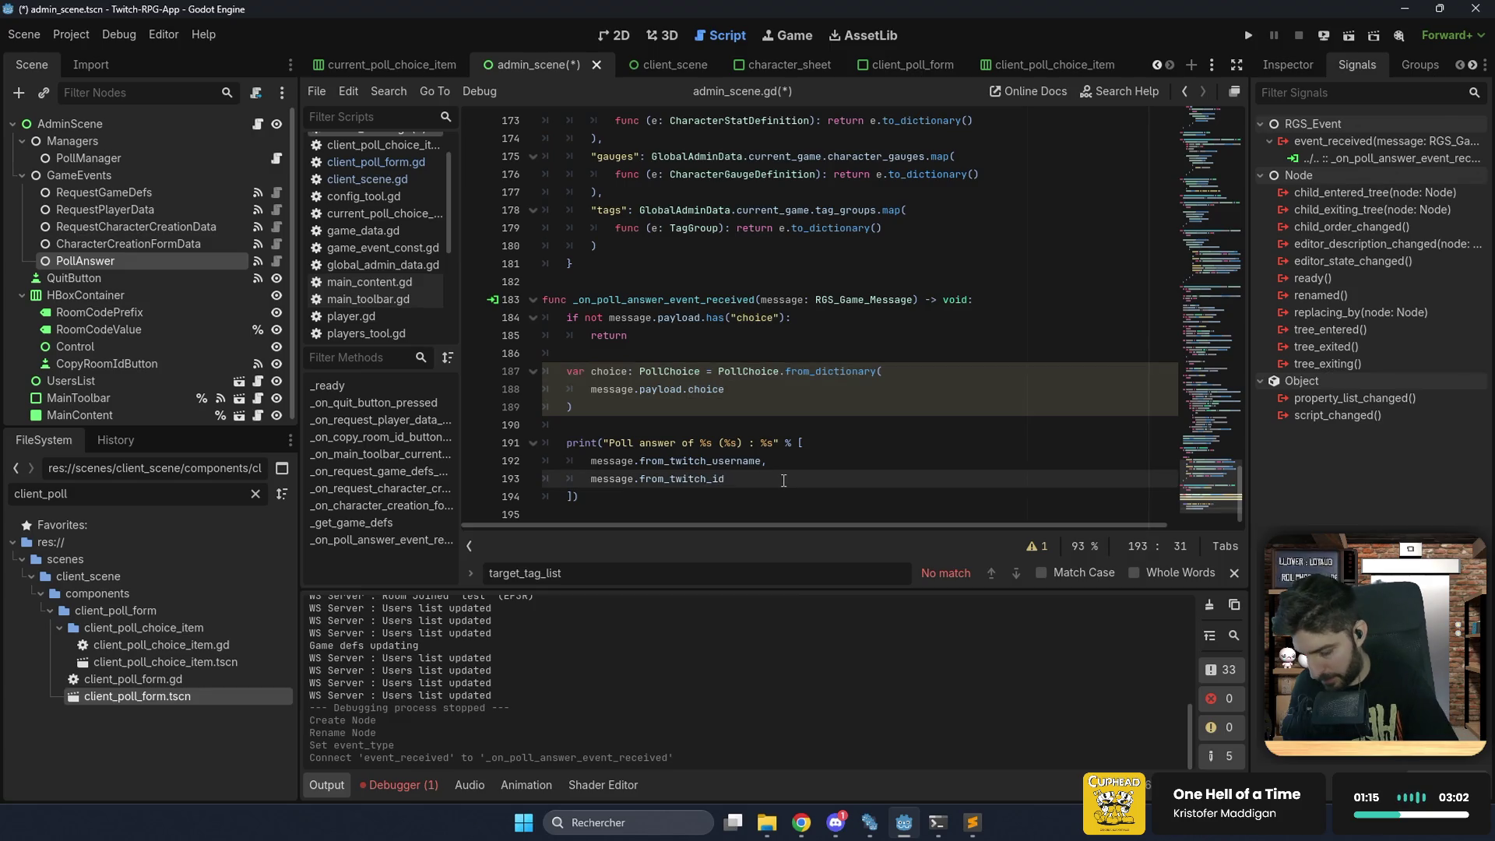
text(,)
key(Return)
text(choice.choice_text)
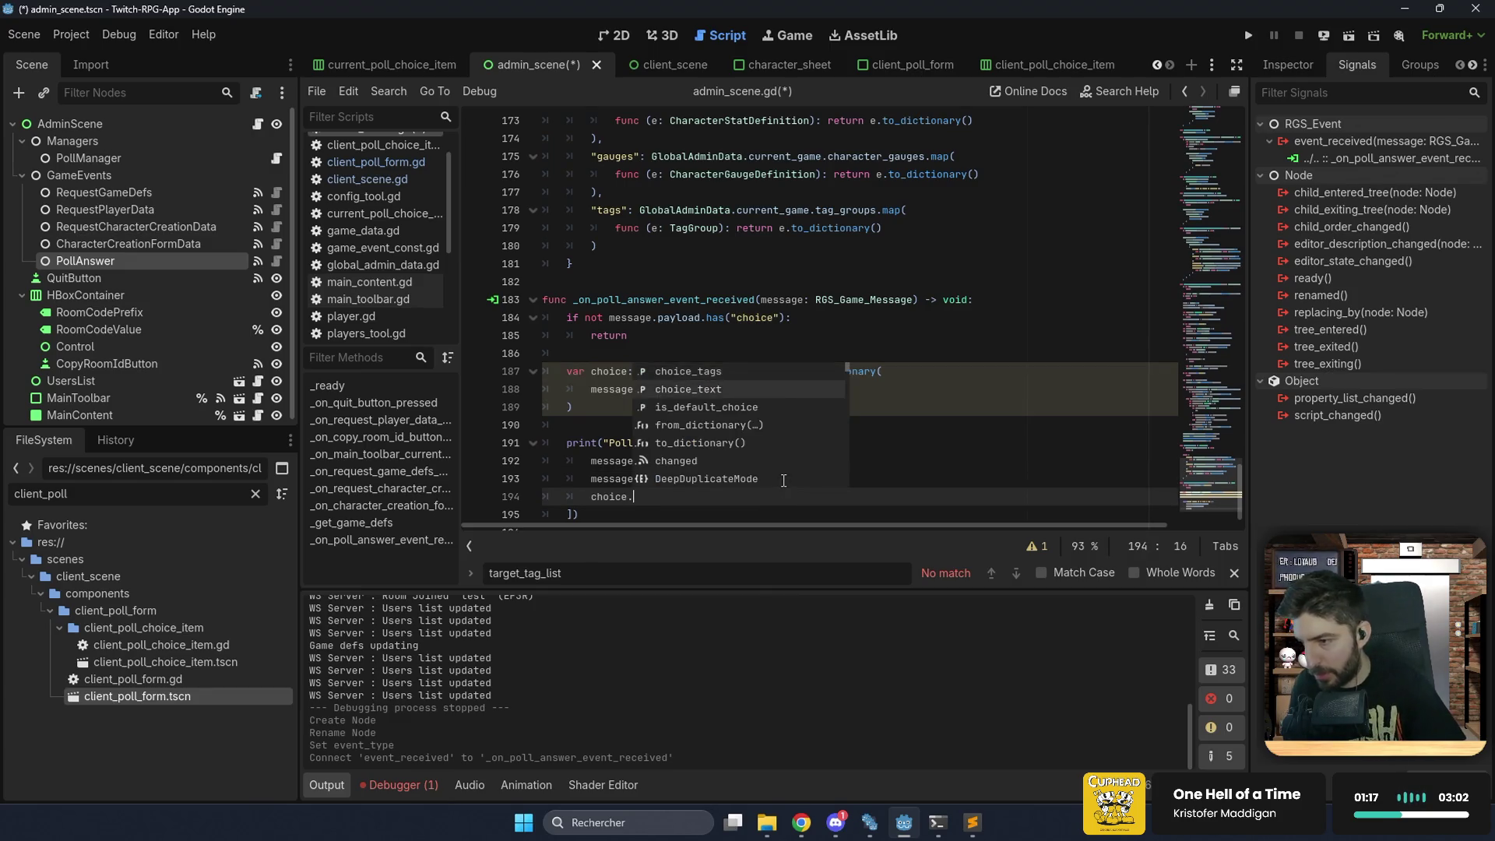
key(ctrl+s)
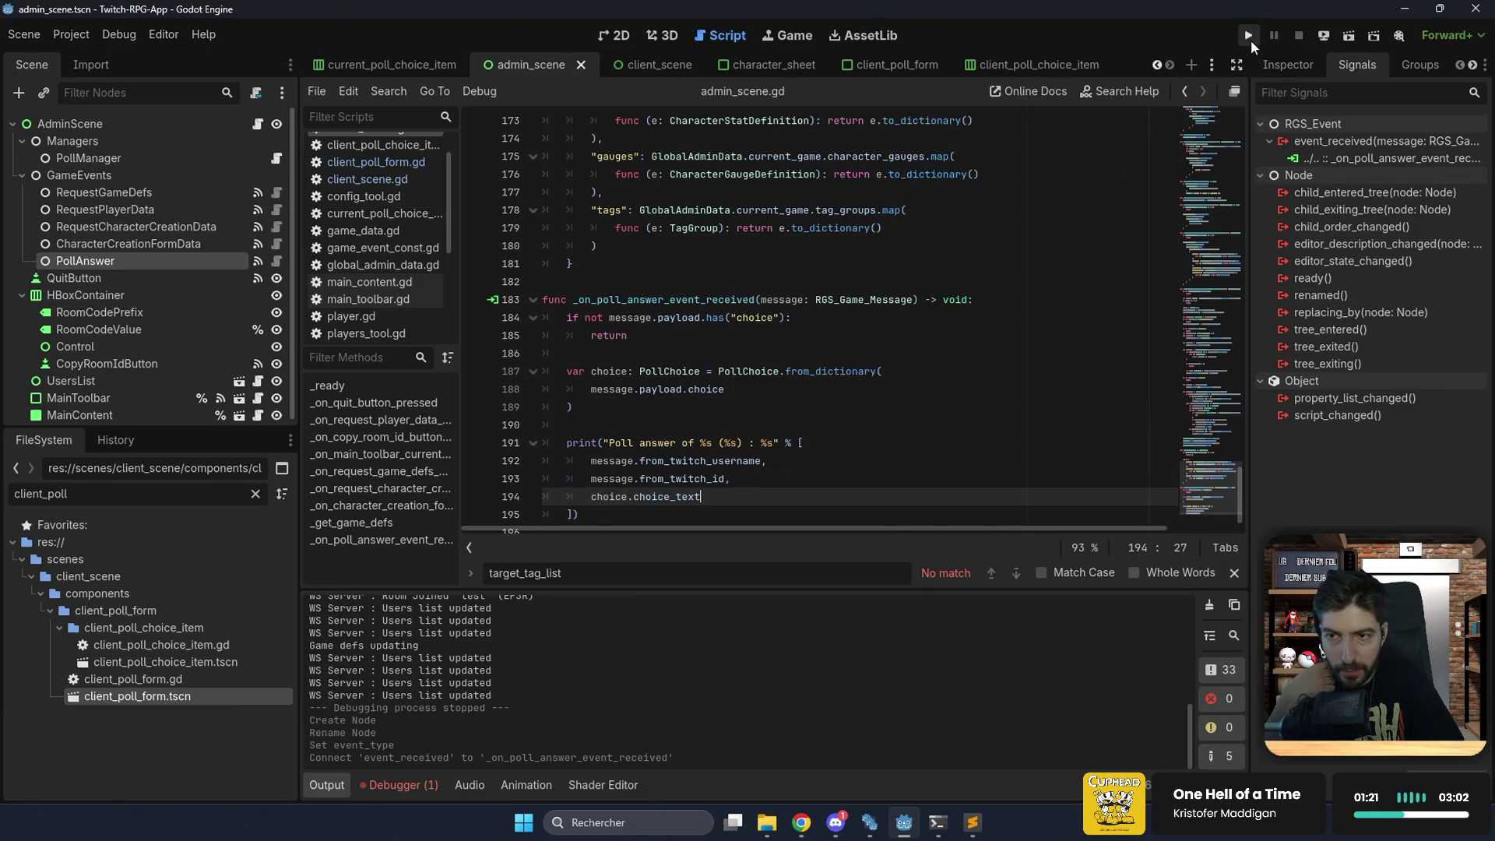
Run the project, resume the saved game 'test' and show its Sondages page.
click(1251, 40)
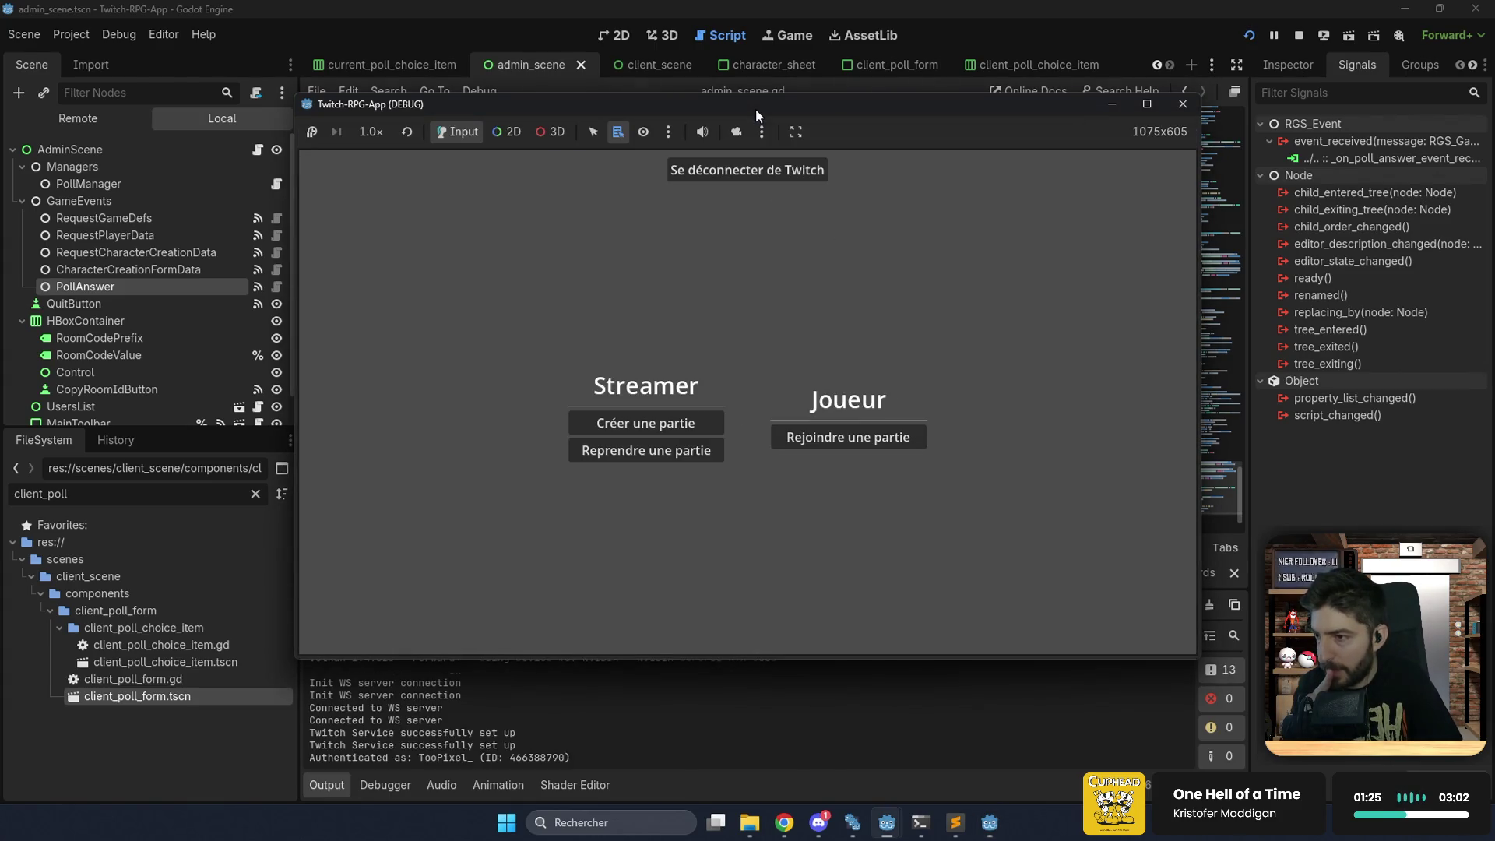
click(664, 455)
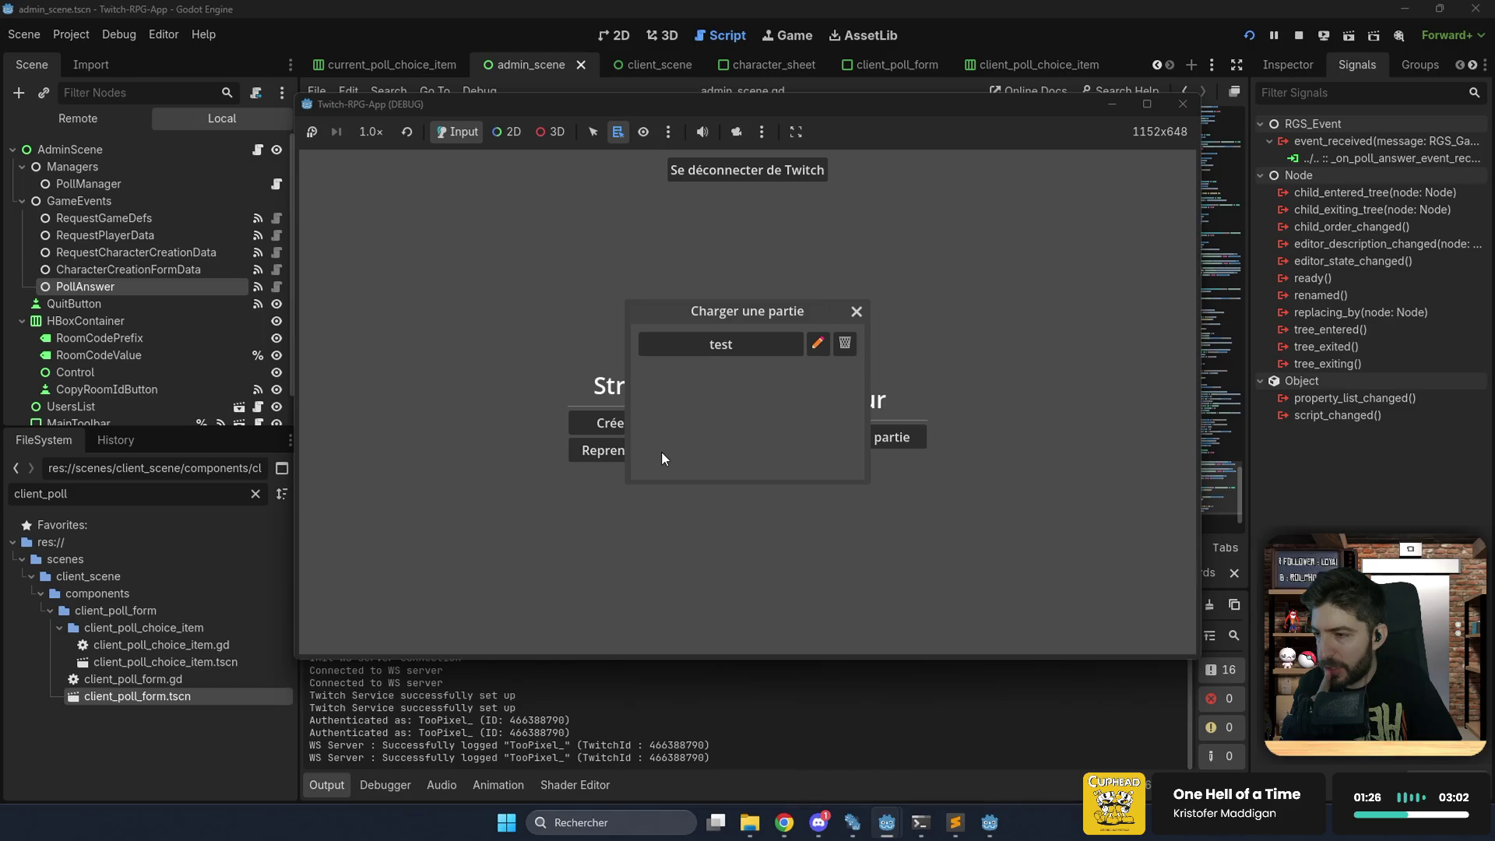
click(745, 349)
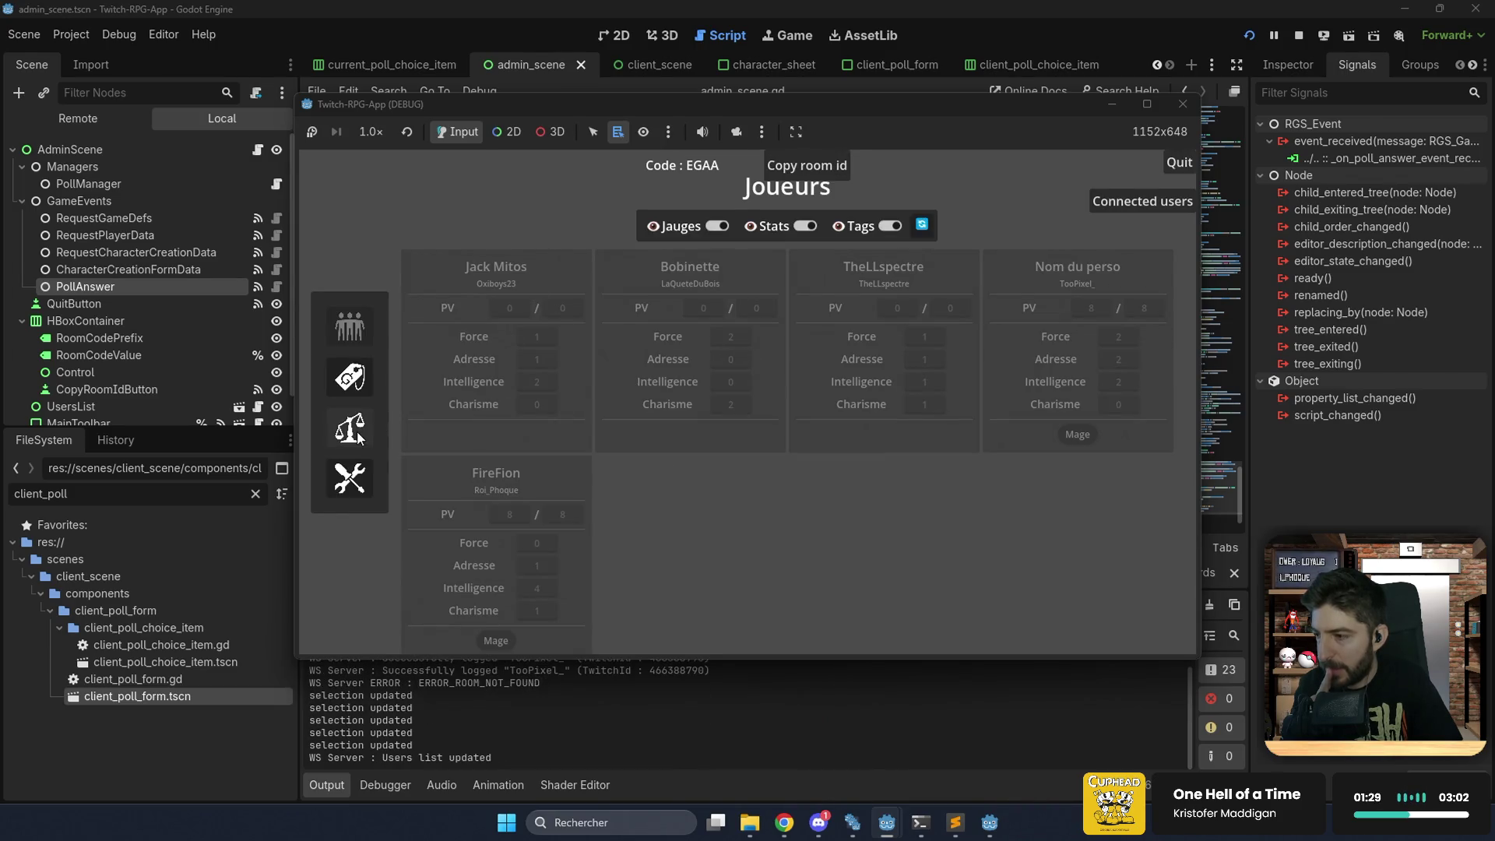
click(356, 425)
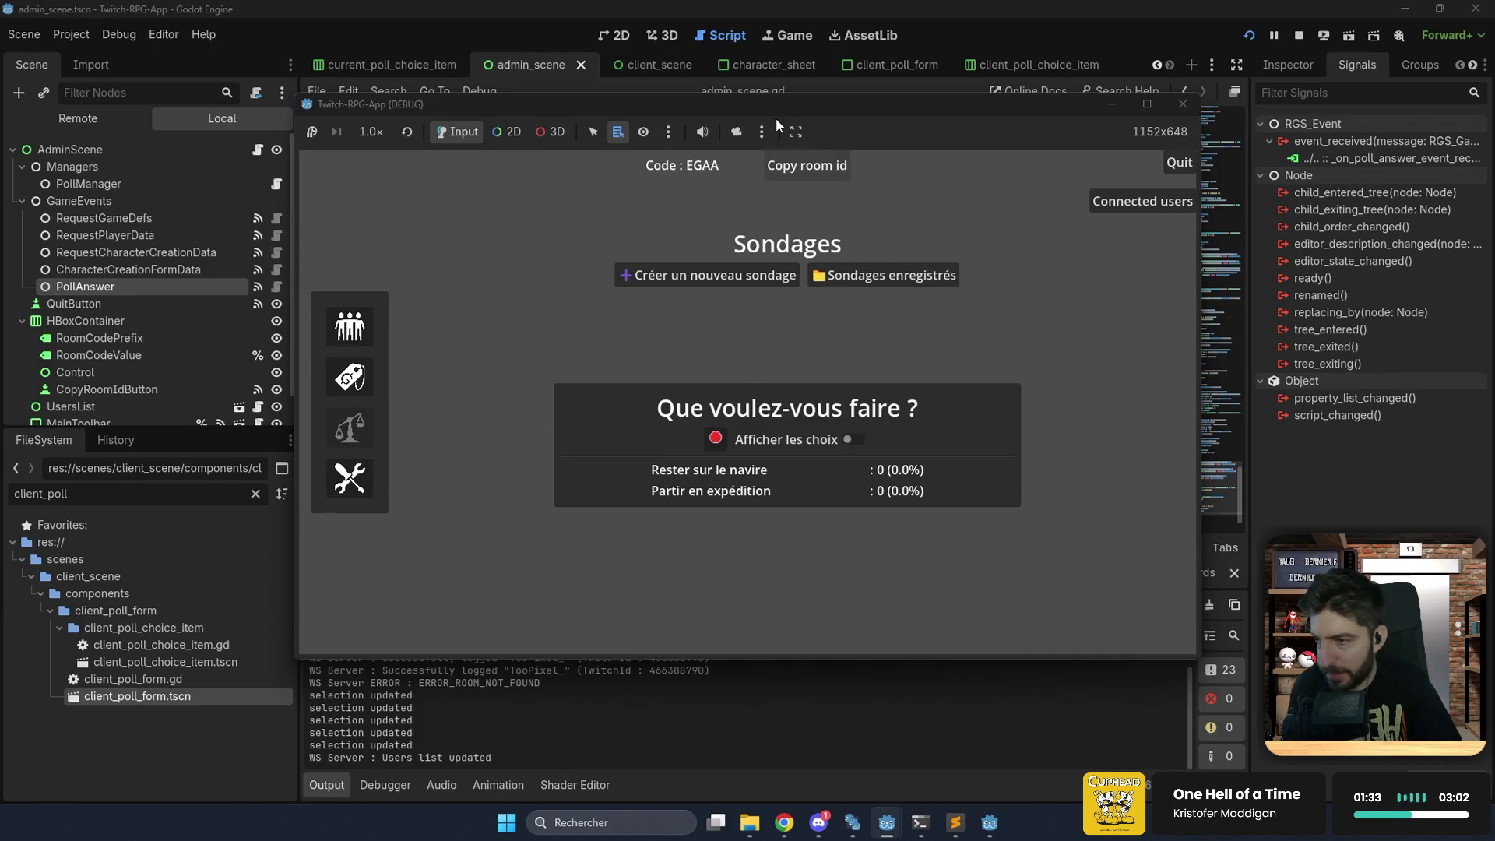
mouse_move(774, 110)
mouse_down()
mouse_move(849, 193)
mouse_move(834, 230)
mouse_move(855, 232)
mouse_up()
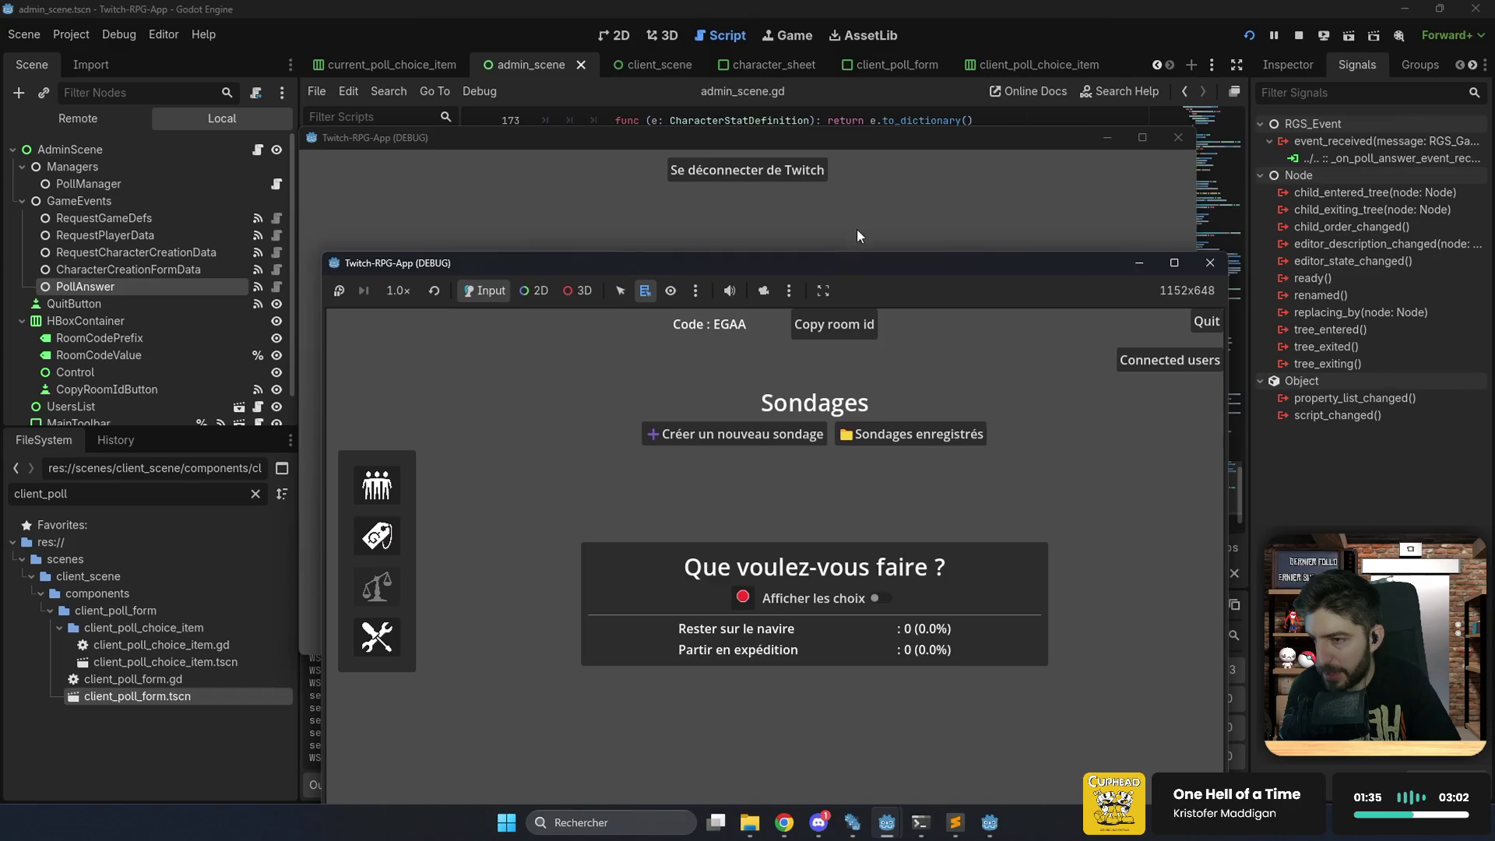
Close the running poll, relaunch the saved Groupe de perso poll and copy the room id.
click(742, 600)
click(900, 433)
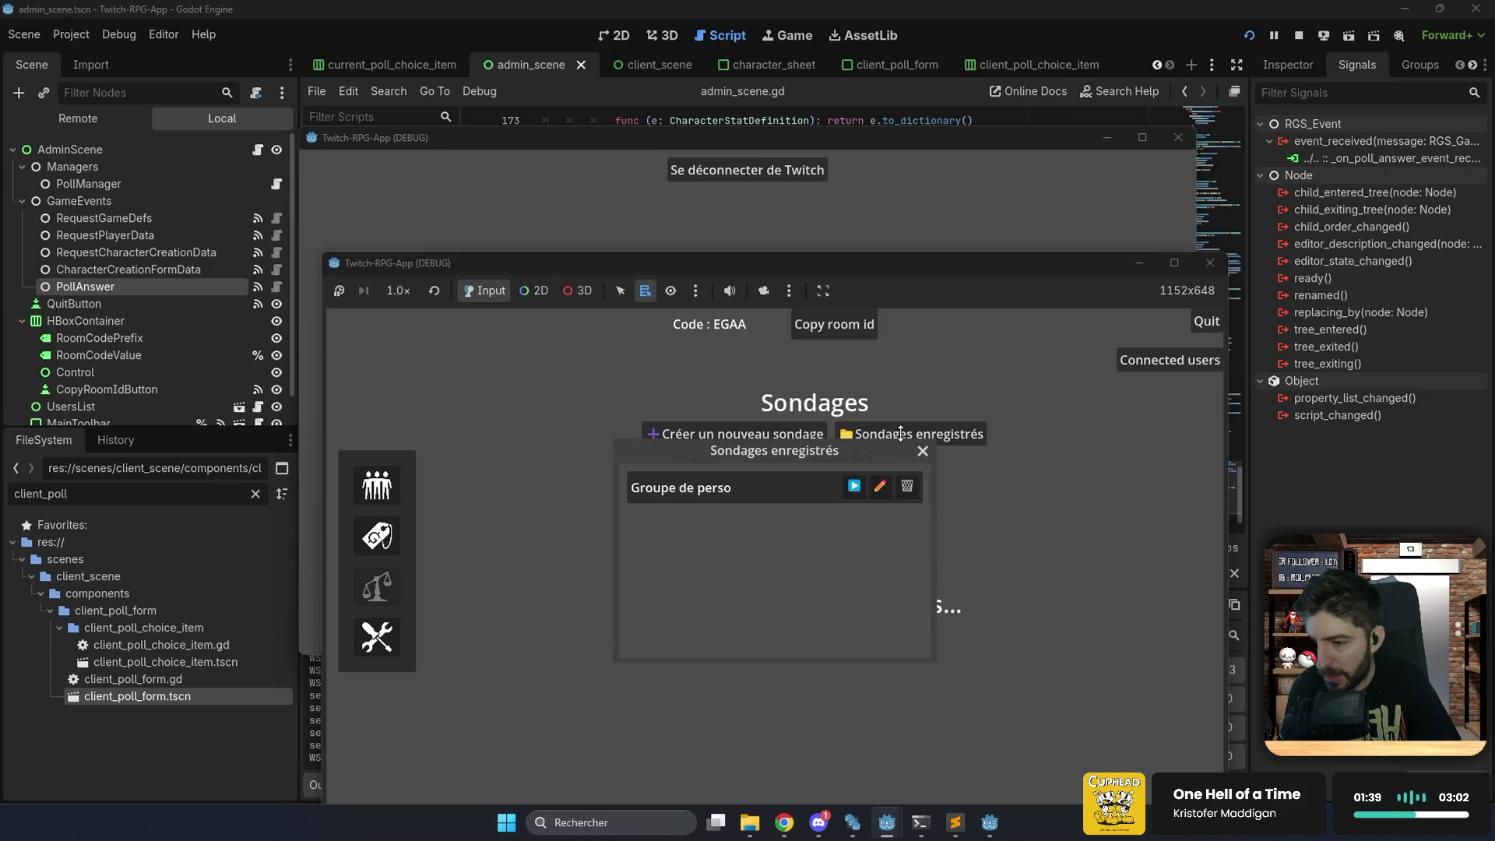
click(854, 487)
click(851, 238)
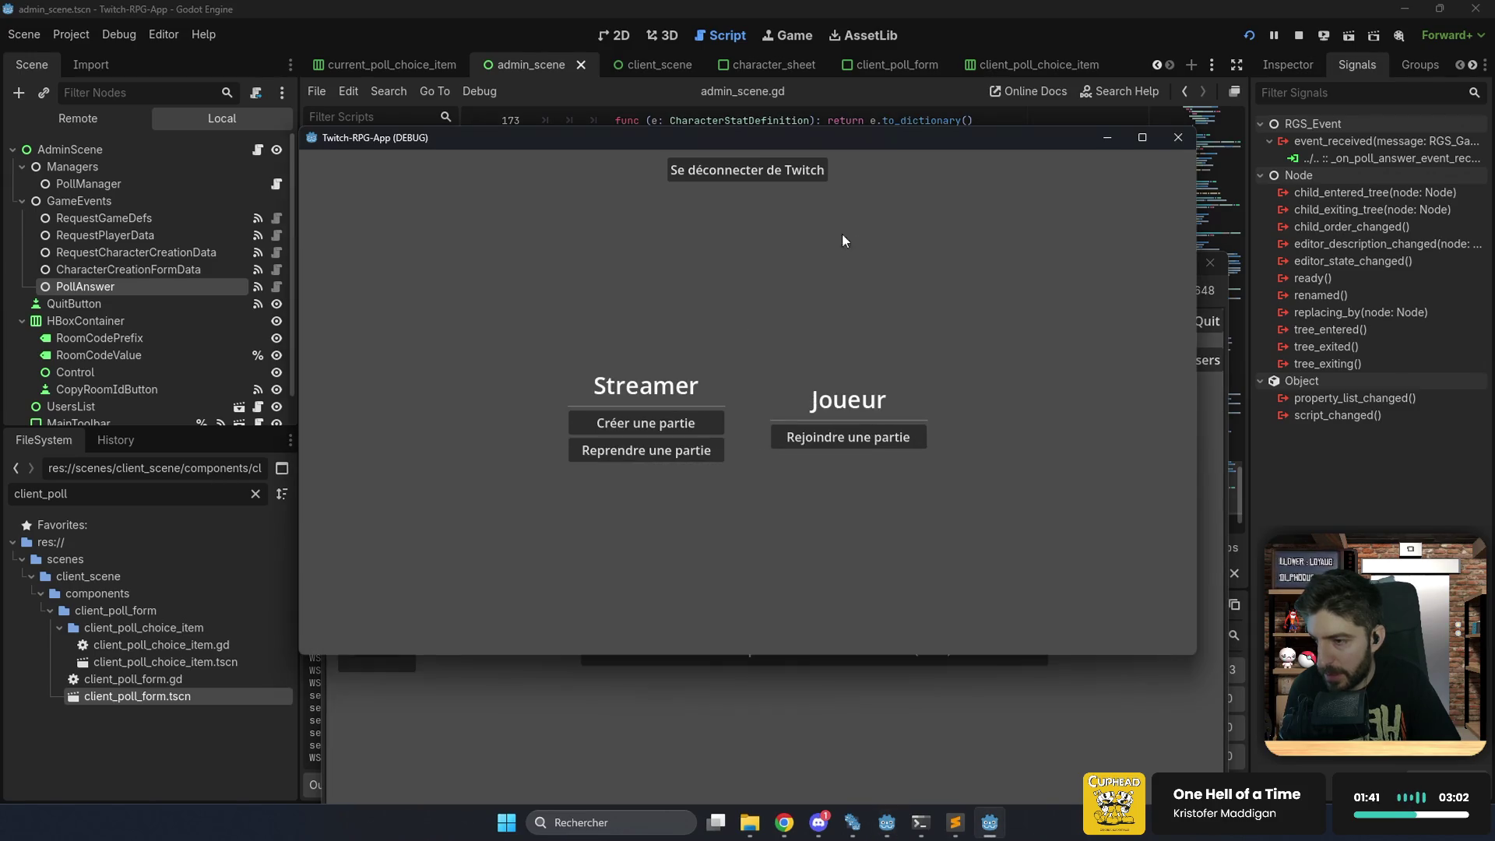
click(918, 690)
click(835, 312)
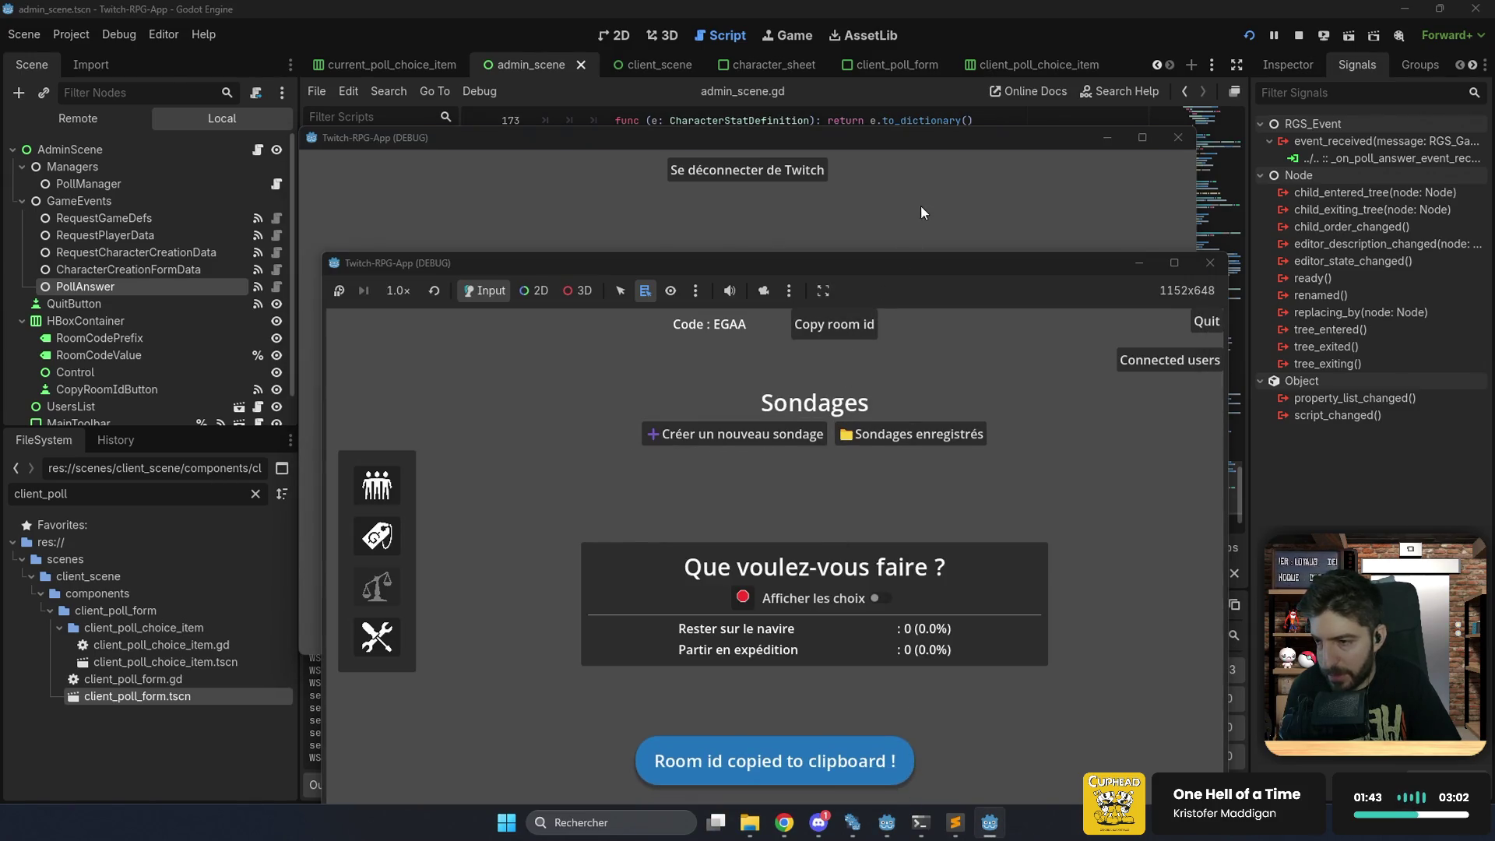
Have the client join room EGAA with the pasted code, then return to the script editor.
click(921, 205)
click(852, 439)
click(835, 396)
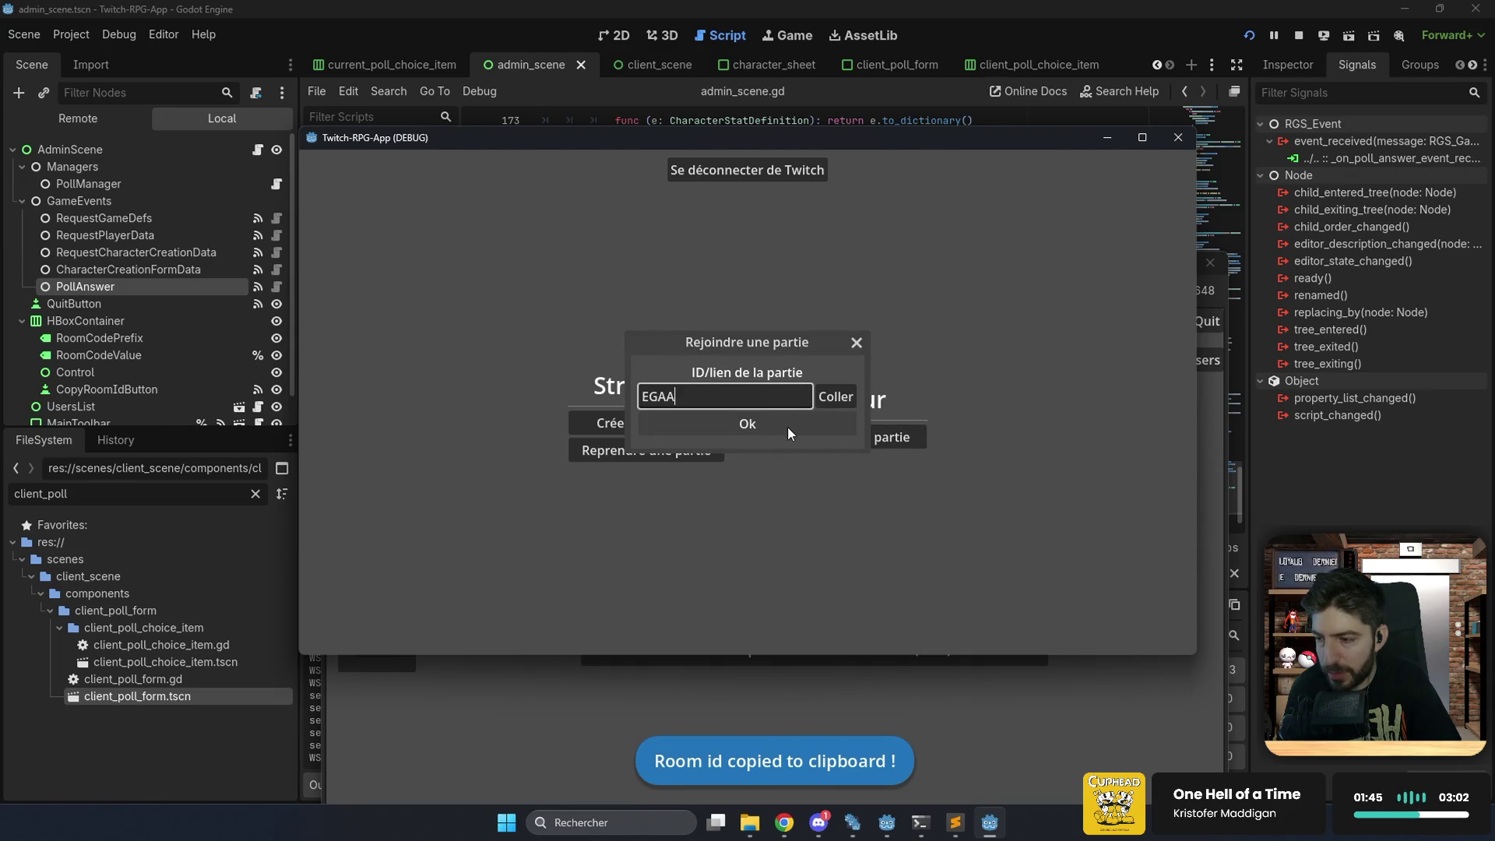
click(788, 429)
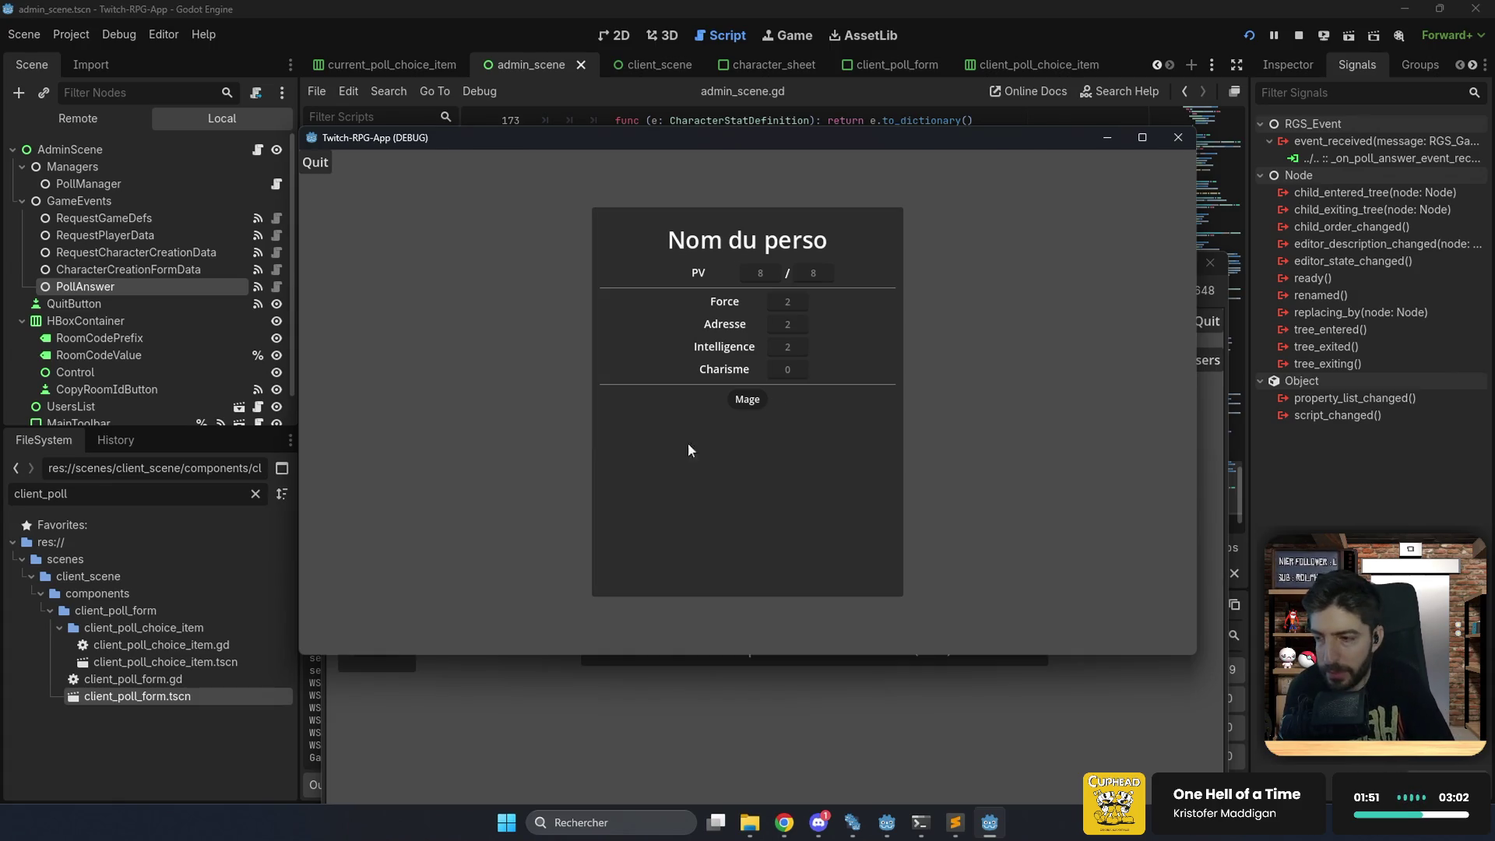
click(543, 741)
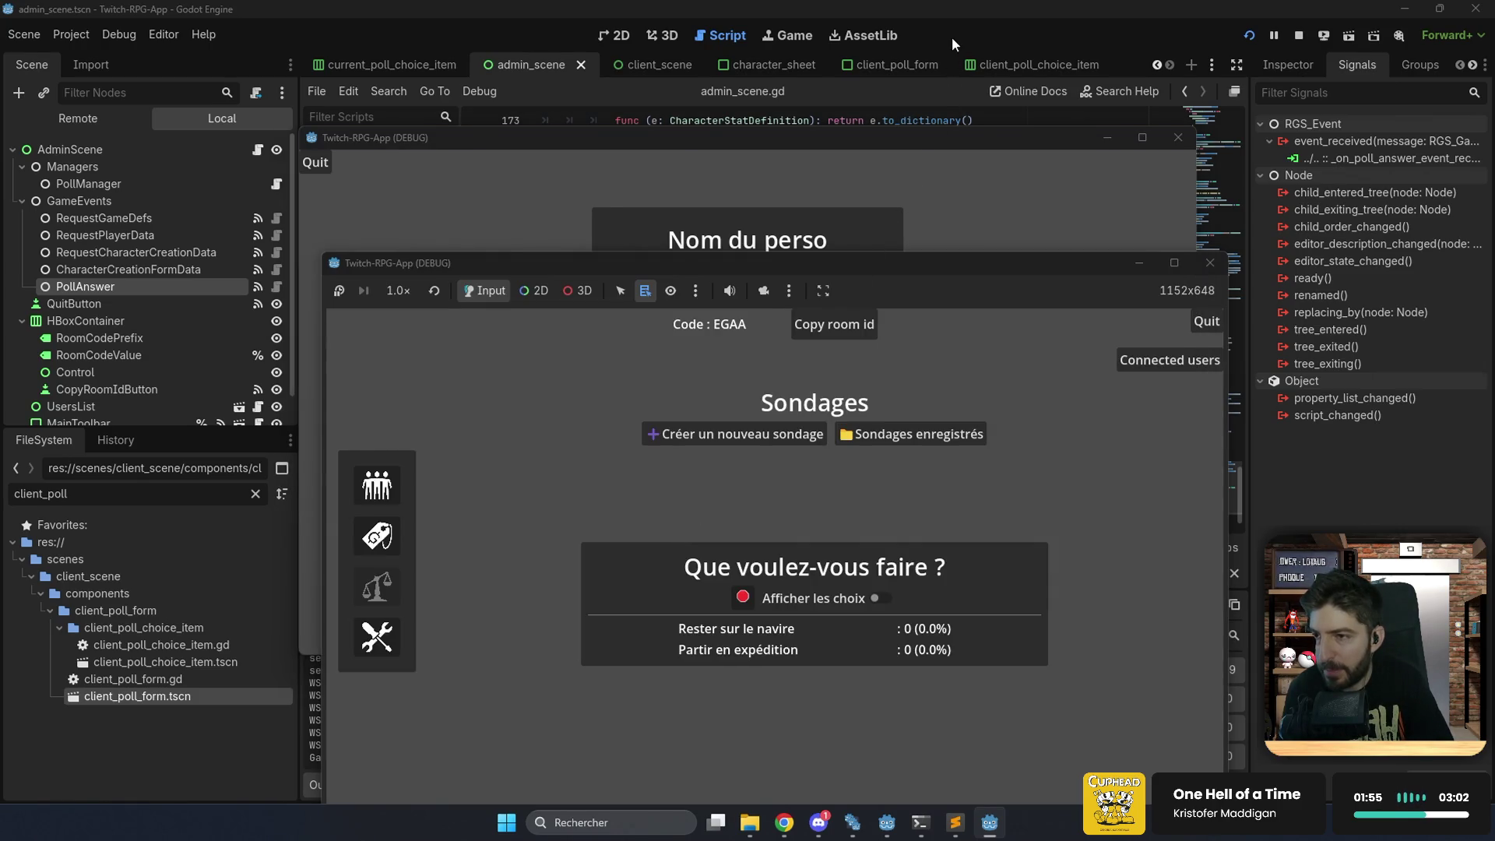
click(952, 35)
scroll(725, 353, down, 1)
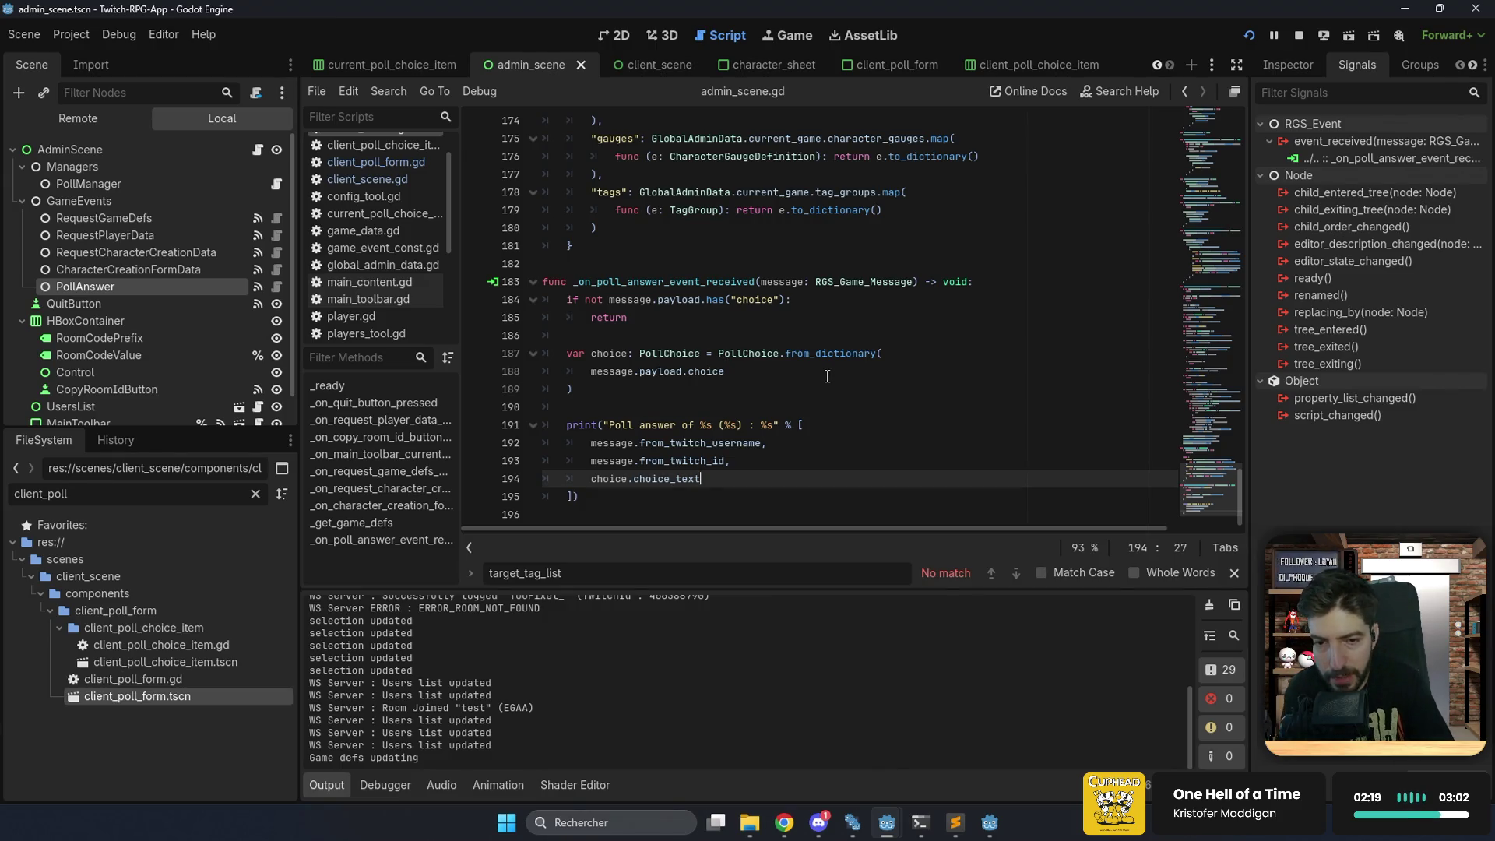
Review _on_poll_answer_event_received in admin_scene.gd, then switch to poll_manager.gd.
scroll(821, 363, up, 1)
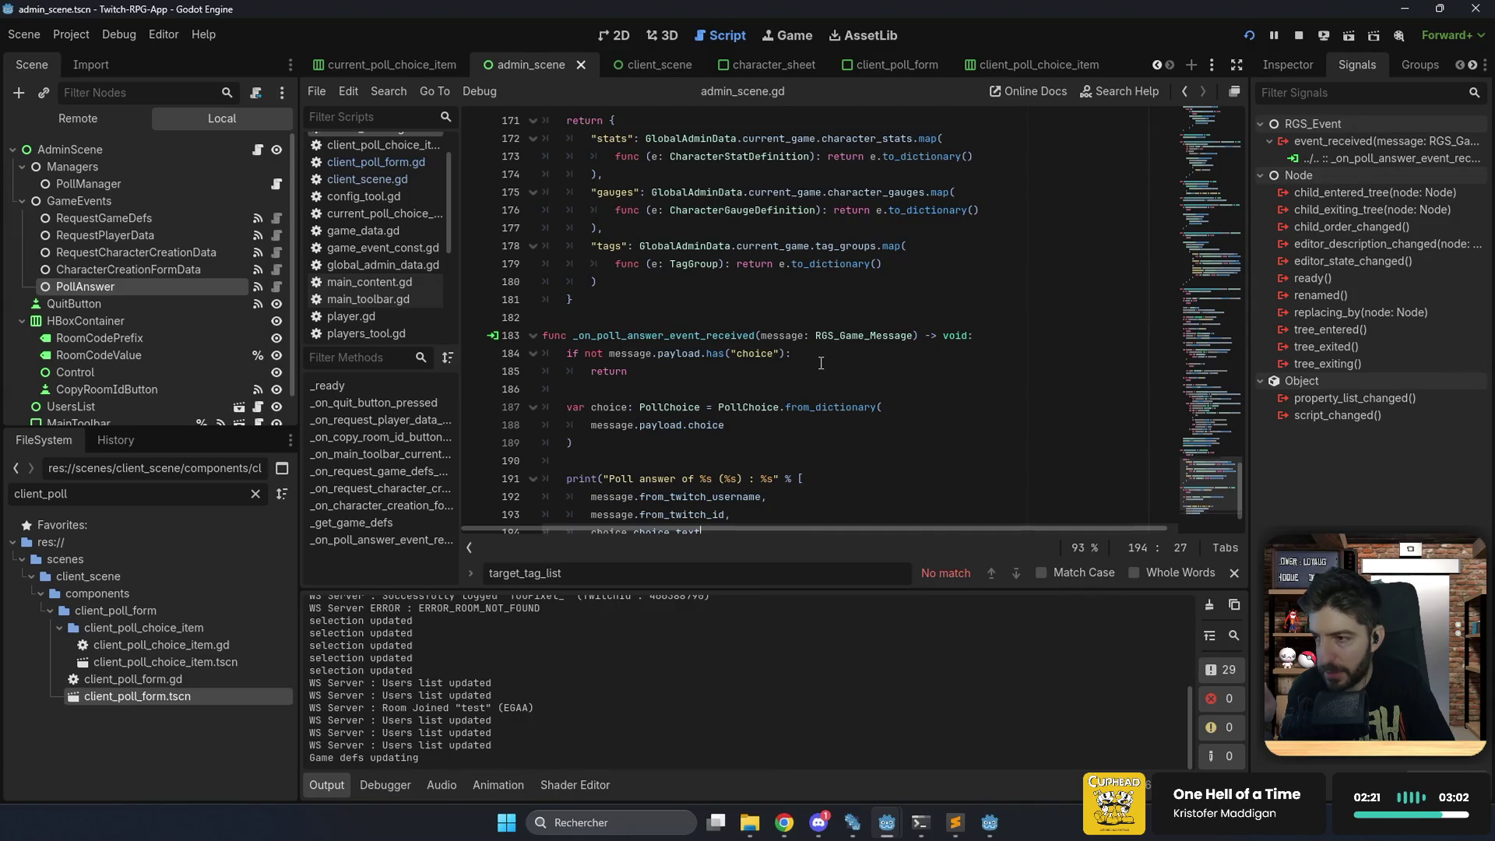
scroll(821, 363, down, 1)
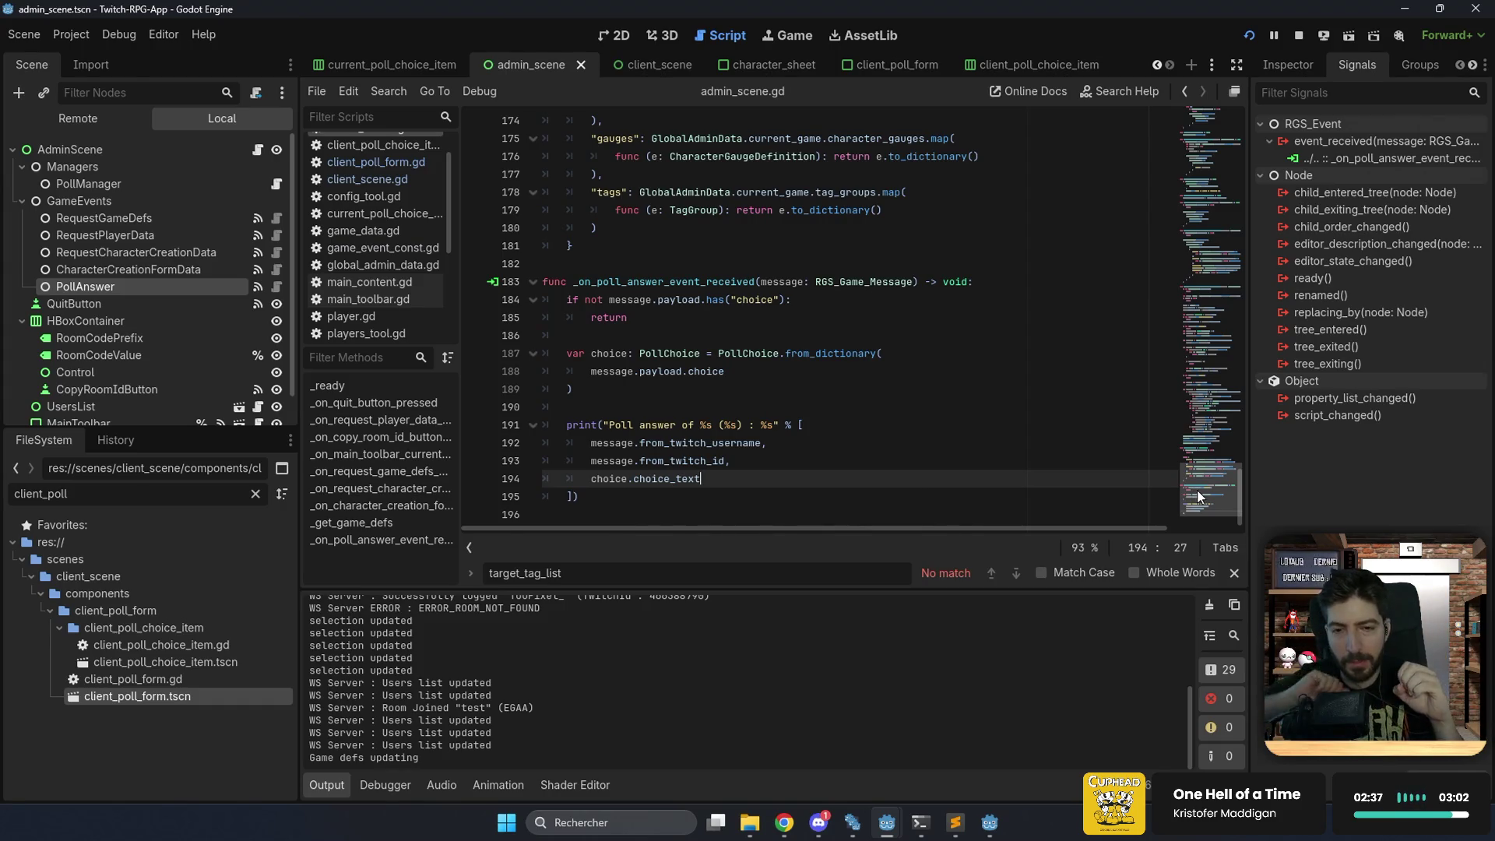
mouse_move(1198, 490)
mouse_down()
mouse_move(1185, 156)
mouse_move(1198, 106)
mouse_up()
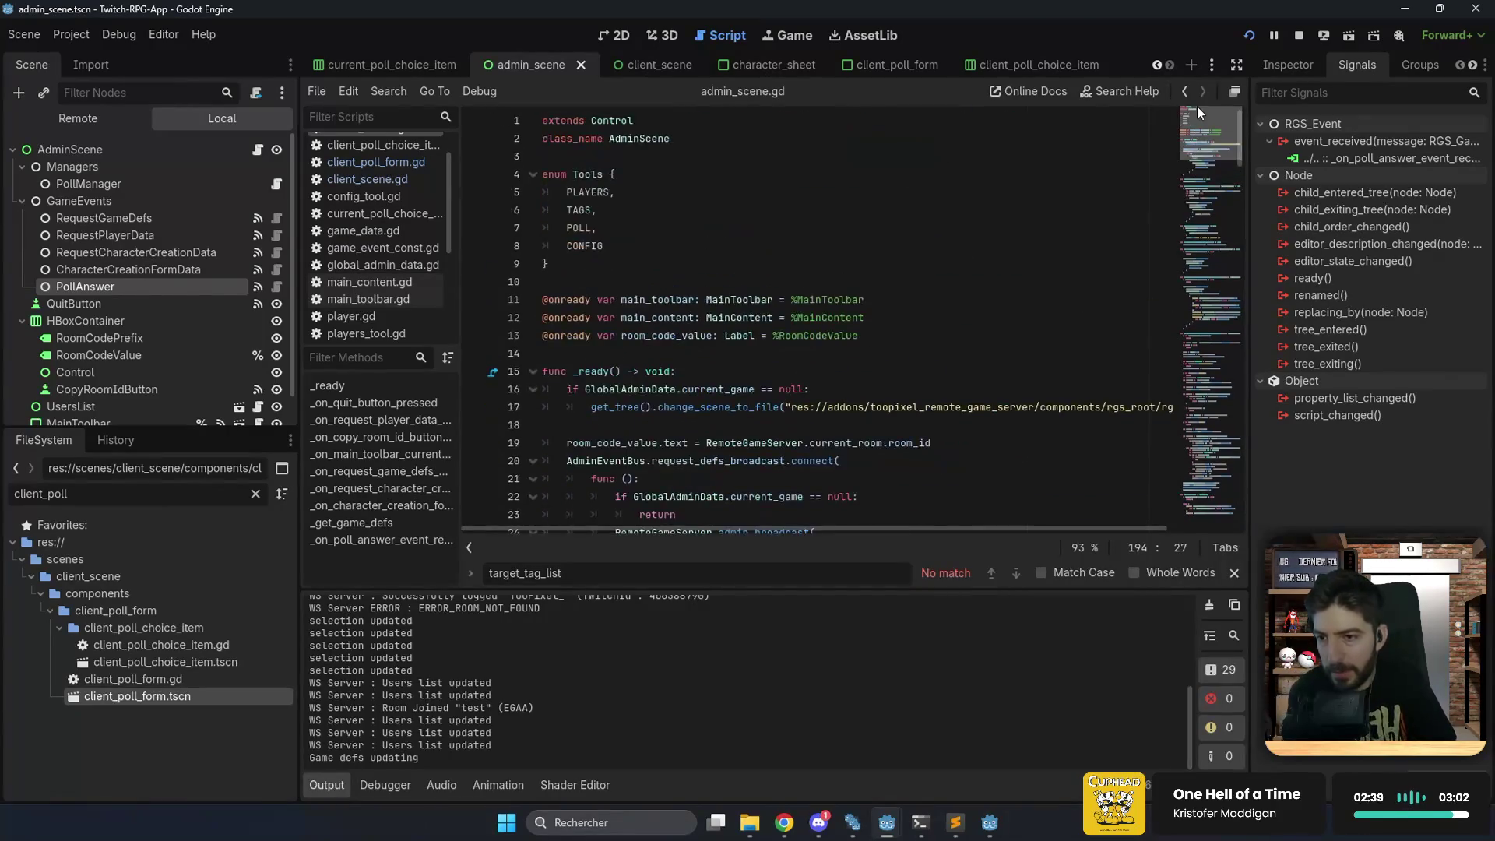
scroll(1200, 128, down, 2)
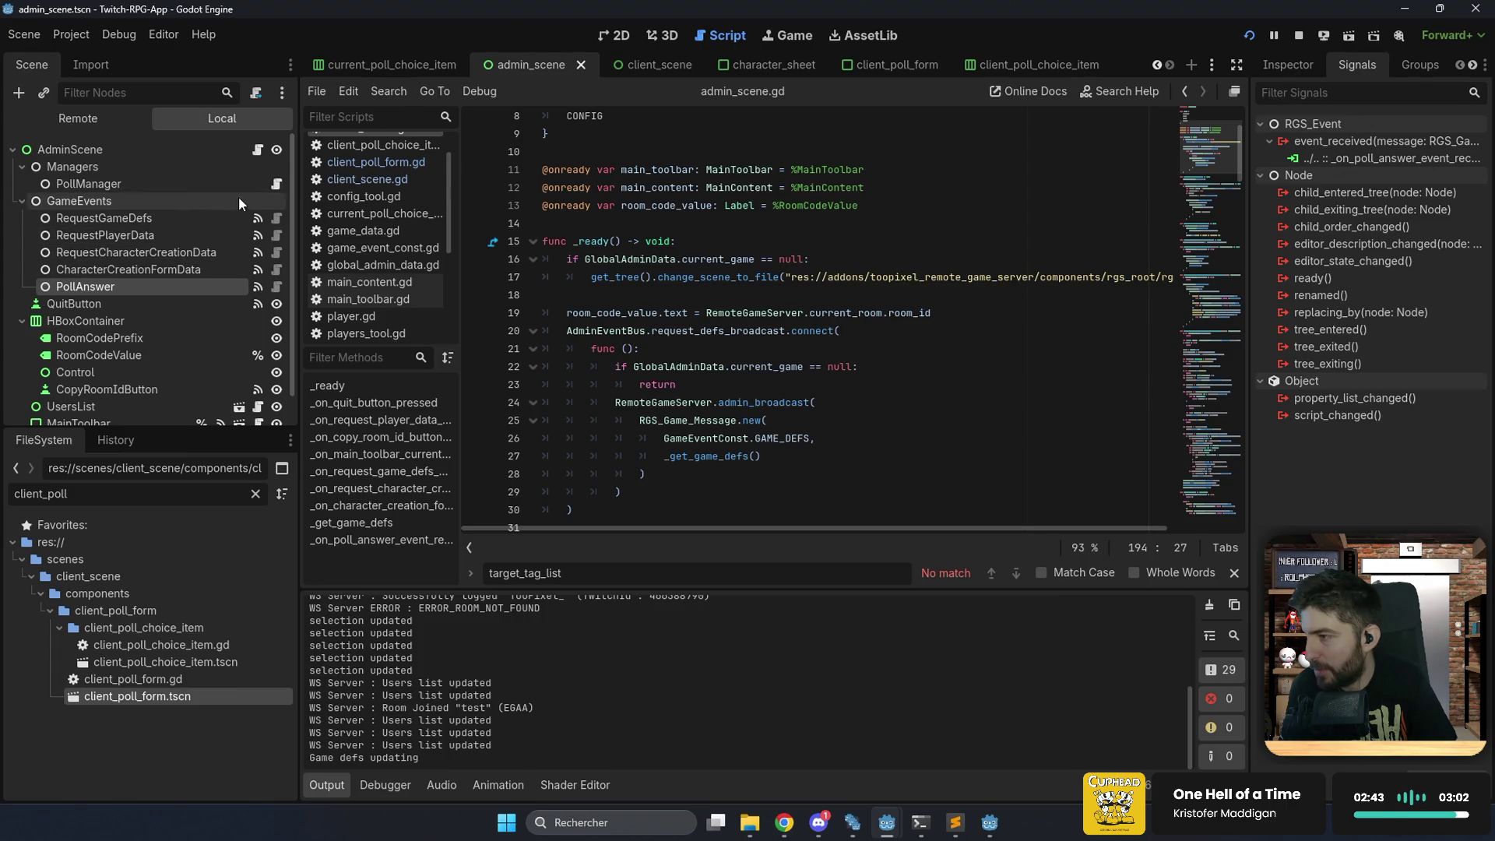
click(277, 185)
scroll(818, 272, up, 5)
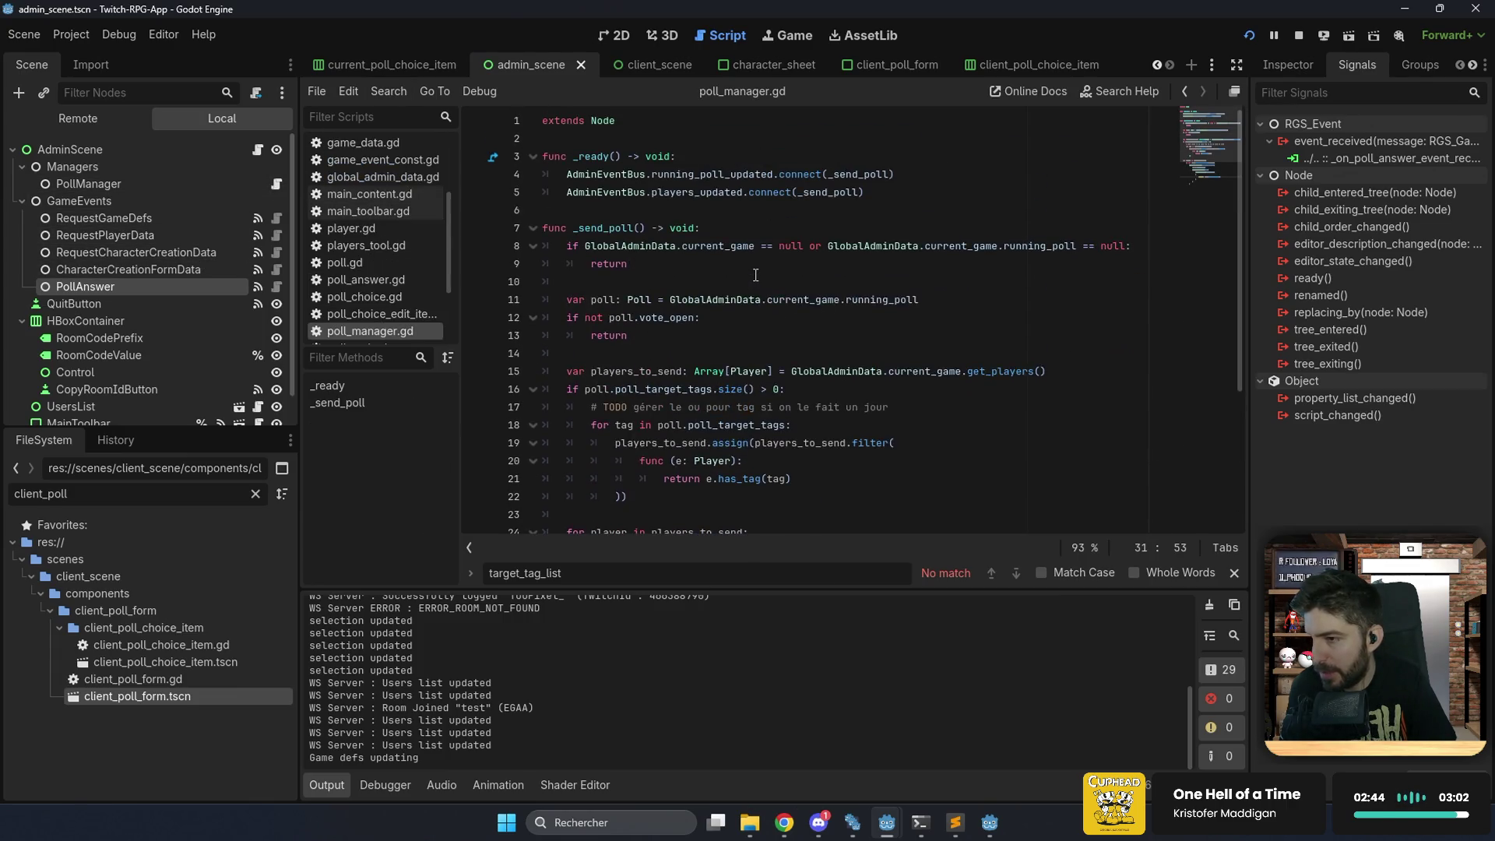
Replace the _send_poll callback in players_updated.connect with a new func () lambda.
double_click(825, 193)
key(BackSpace)
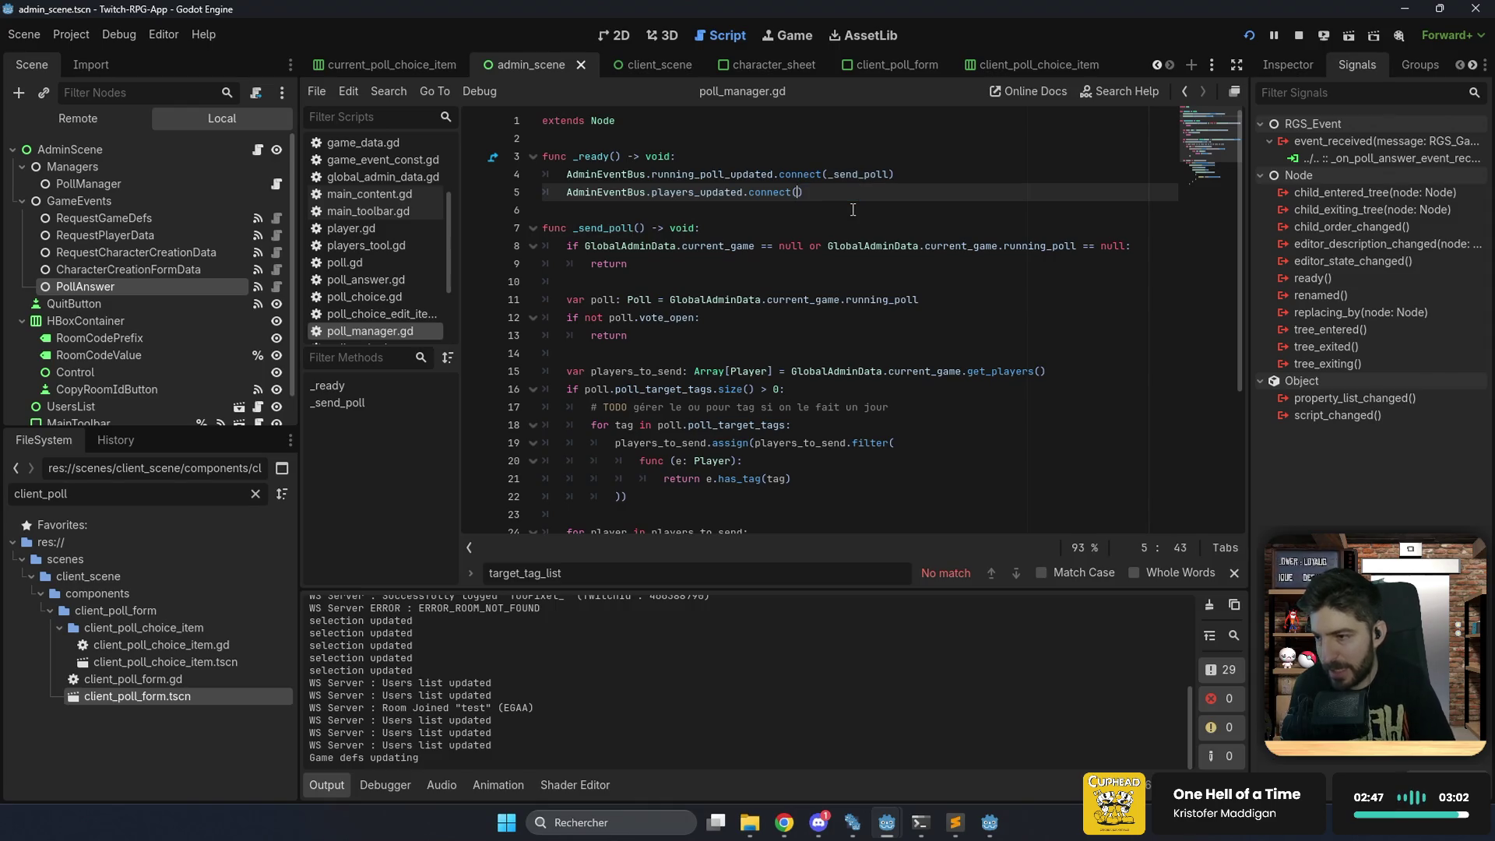
key(Return)
text(func ())
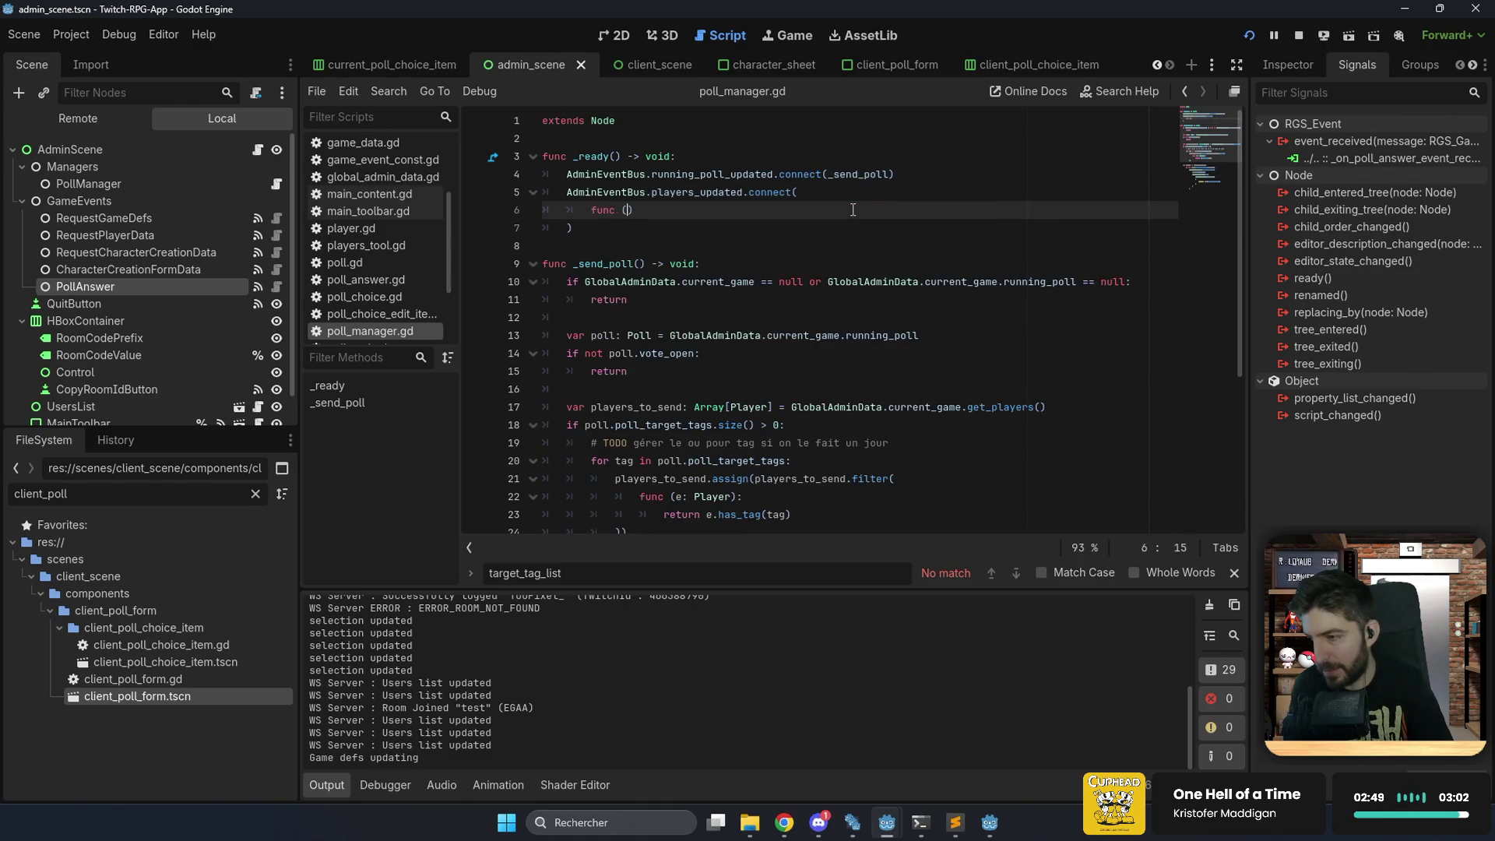
text(:)
key(Return)
In the lambda, call _send_poll() via get_tree().create_timer(2.0).timeout.connect(func (): ...).
text(get_tr)
key(Return)
text(.cr)
key(Return)
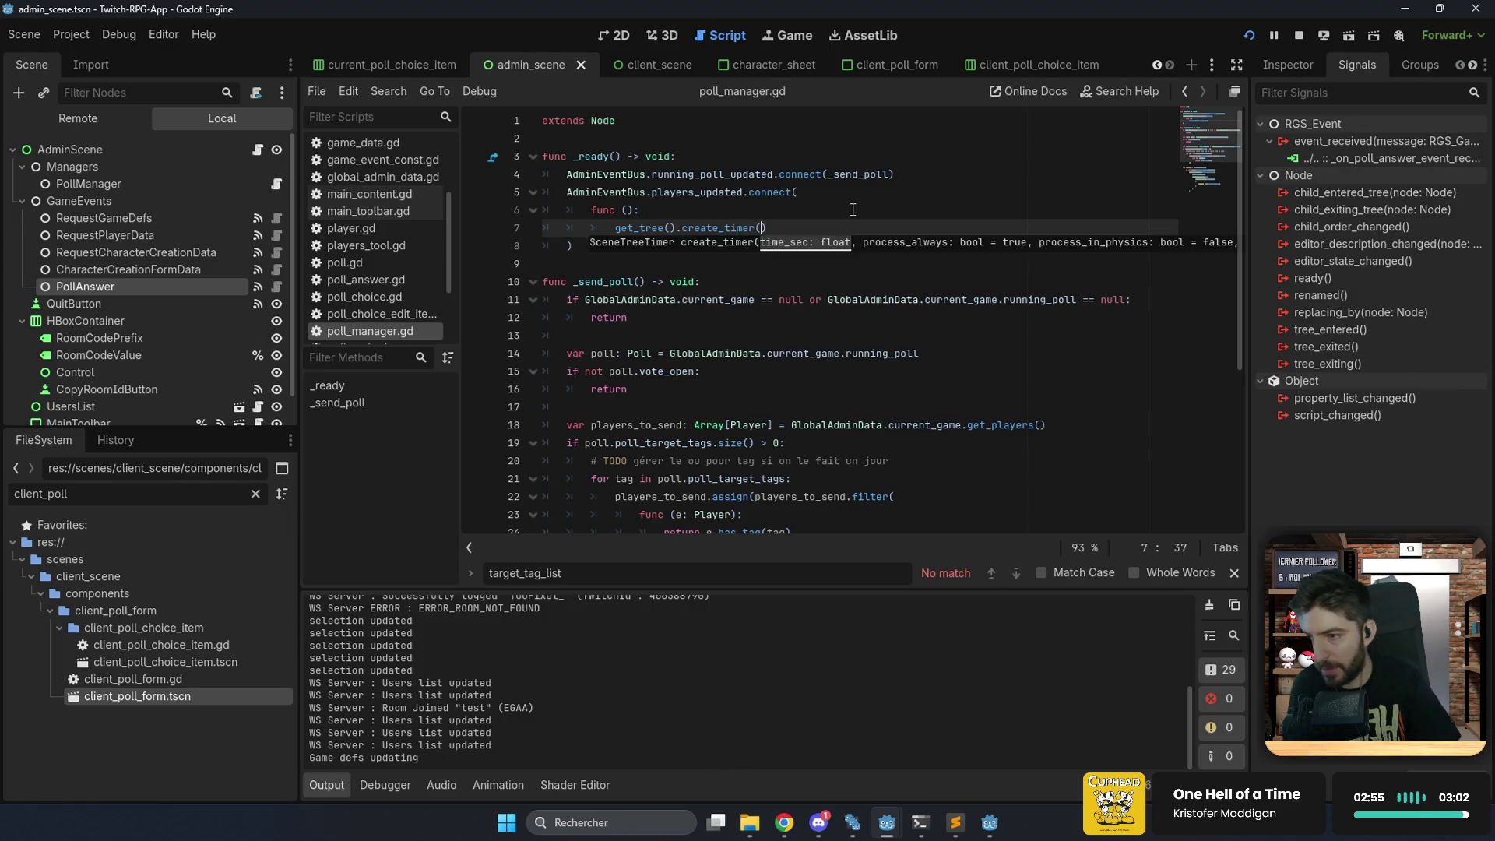
text(.0).ti)
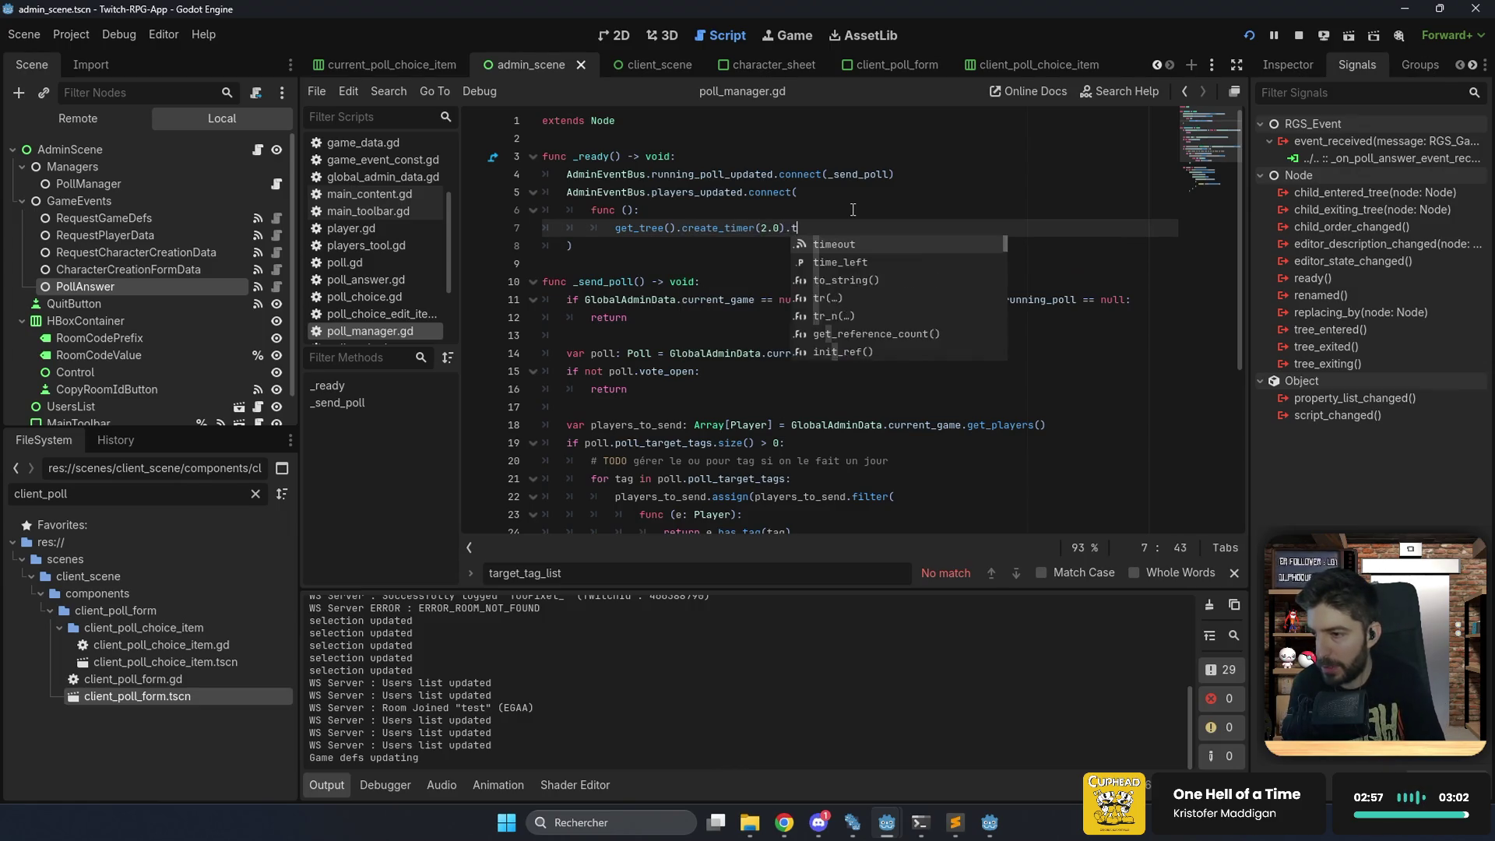
key(Return)
text(.co)
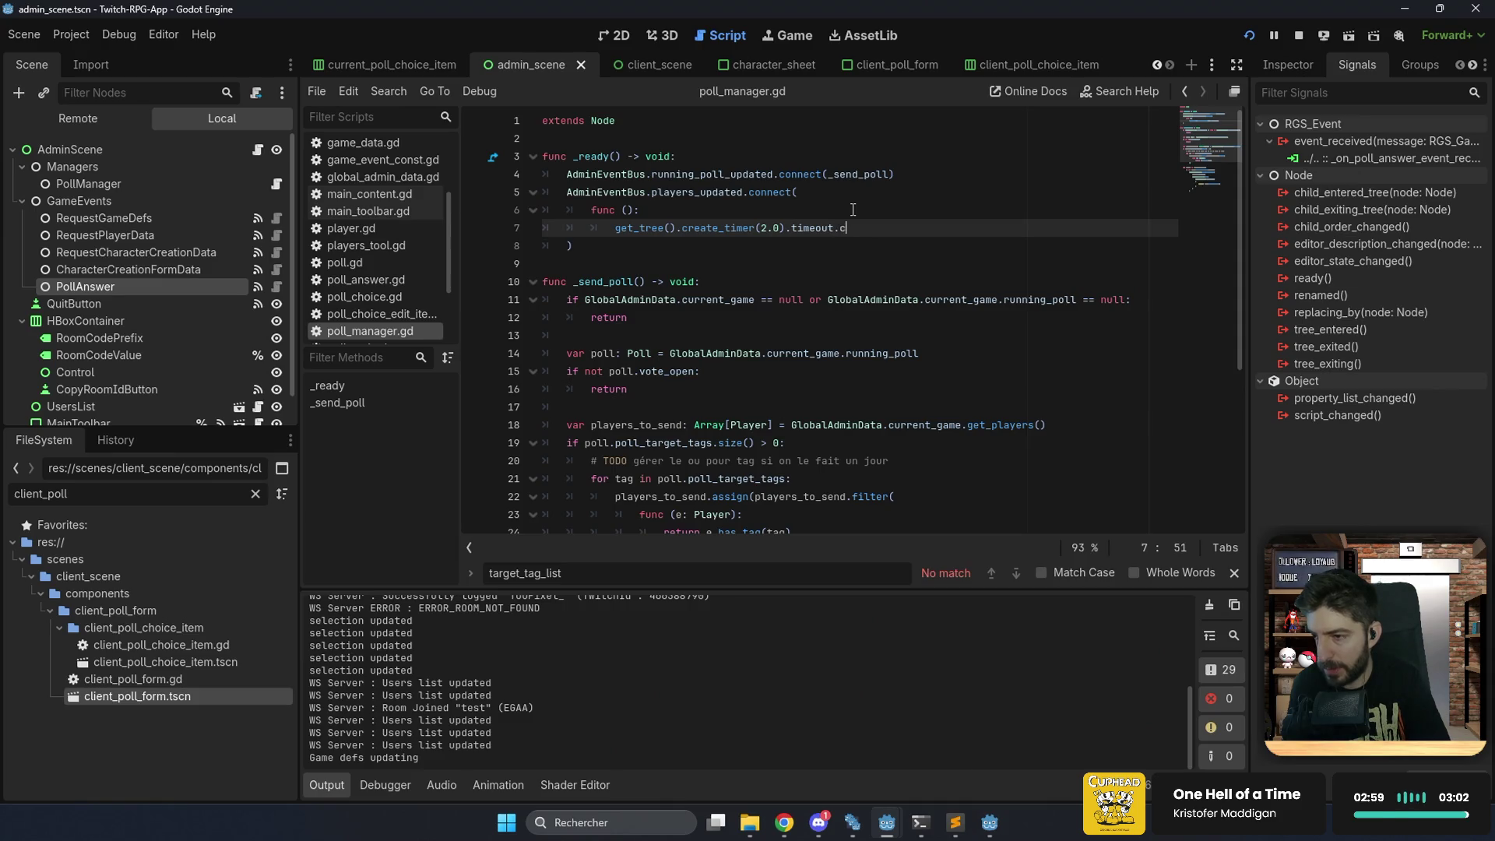
key(Return)
key(Return)
text(func ():)
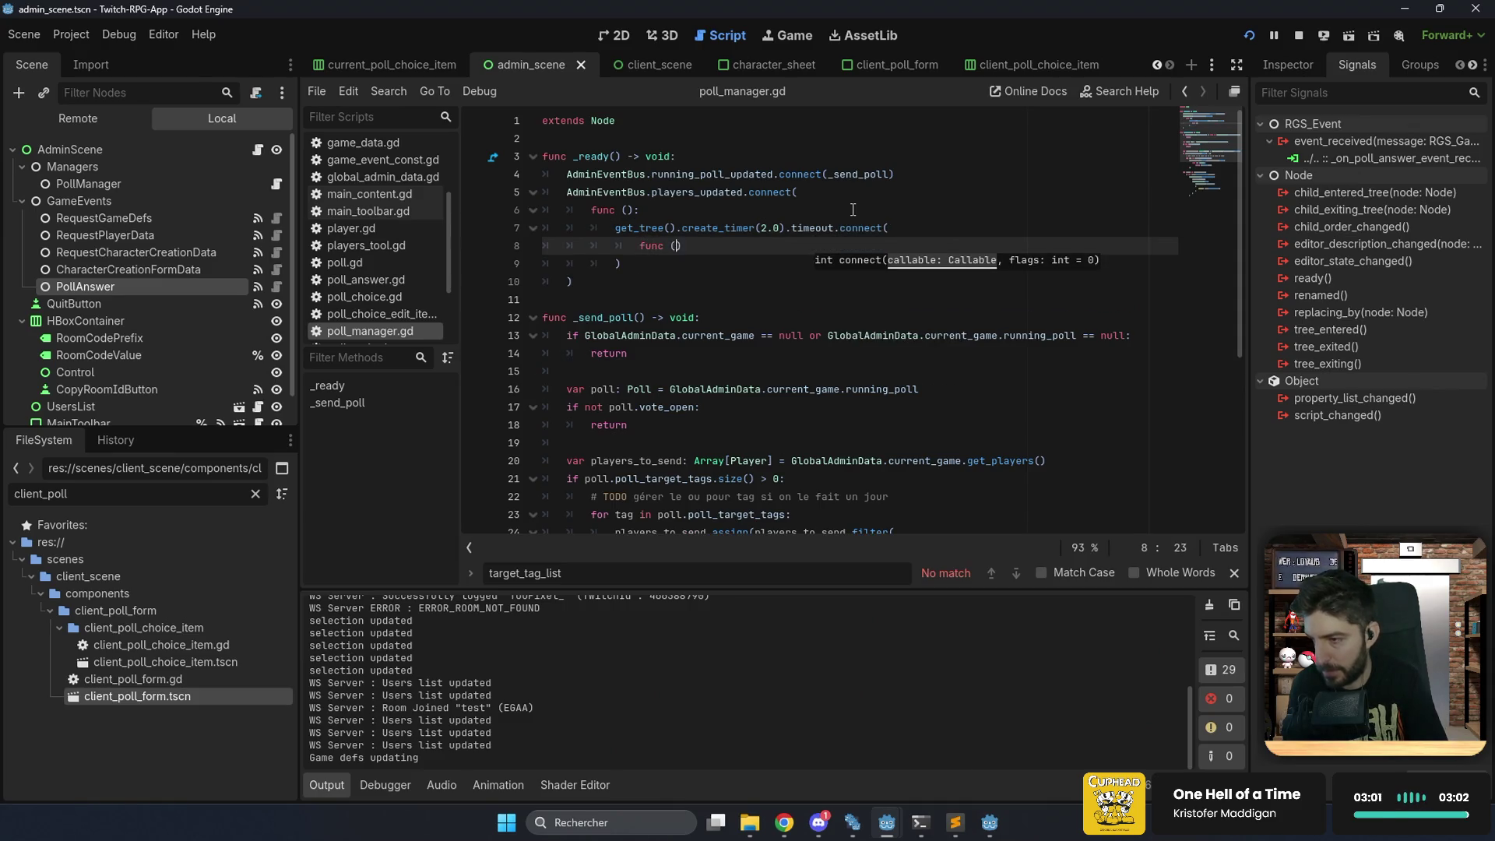
key(Return)
text(_send_poll()
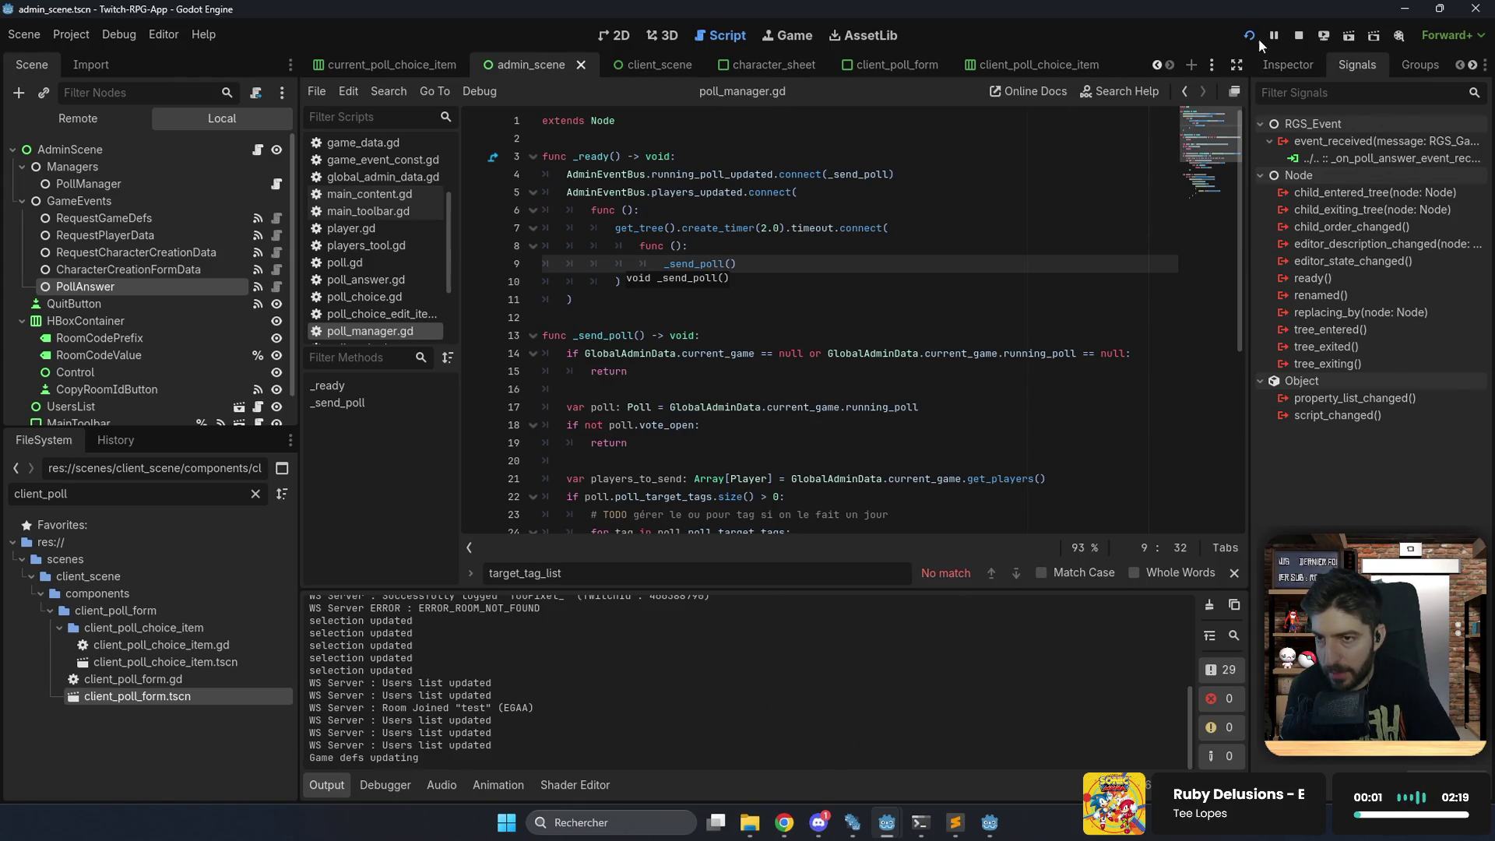
Quit room EGAA in the client and copy the room id from the admin window.
click(986, 833)
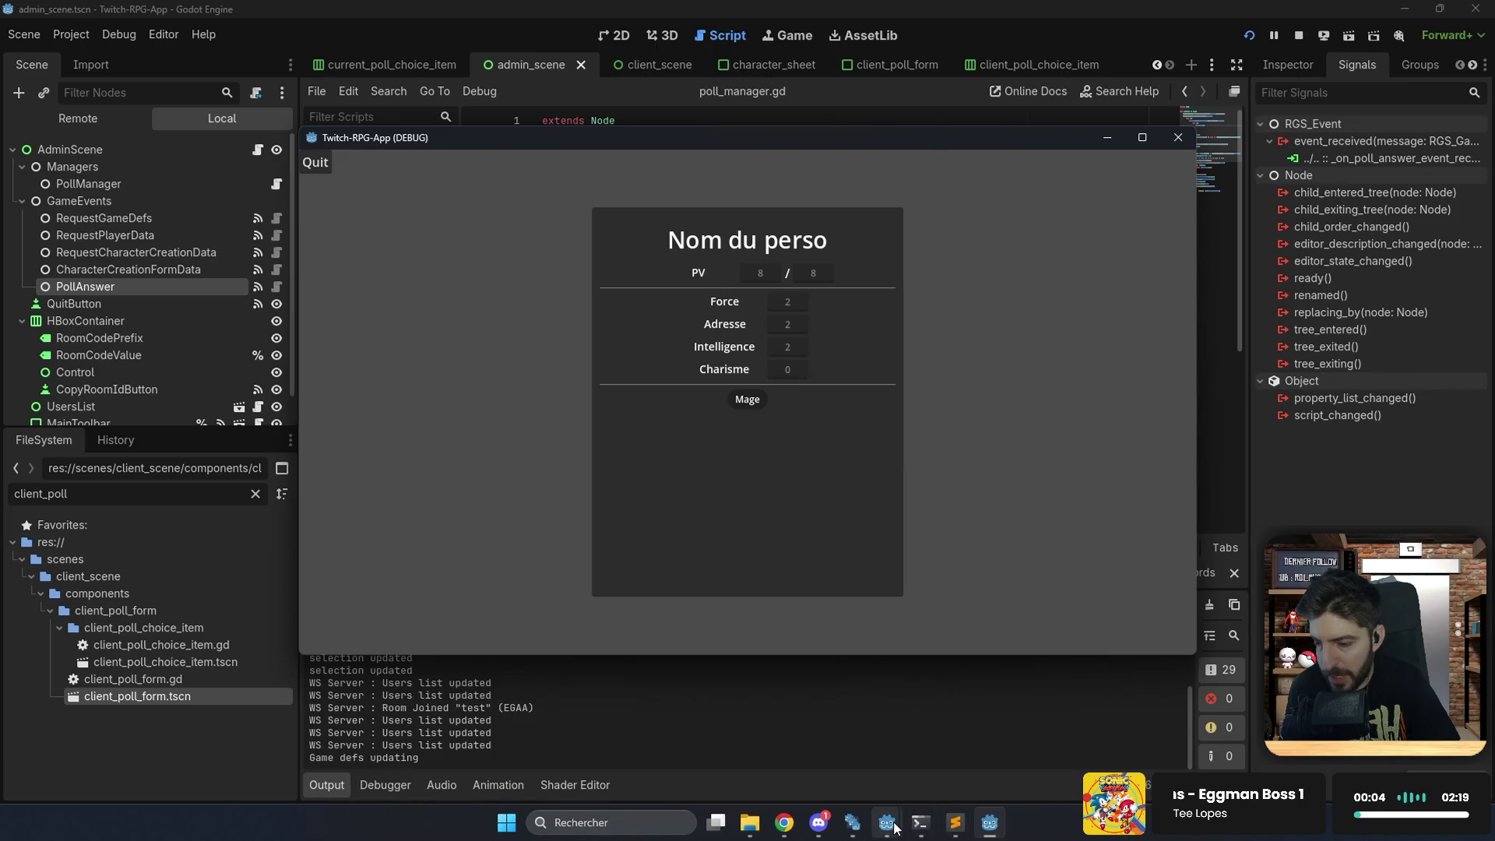
click(326, 167)
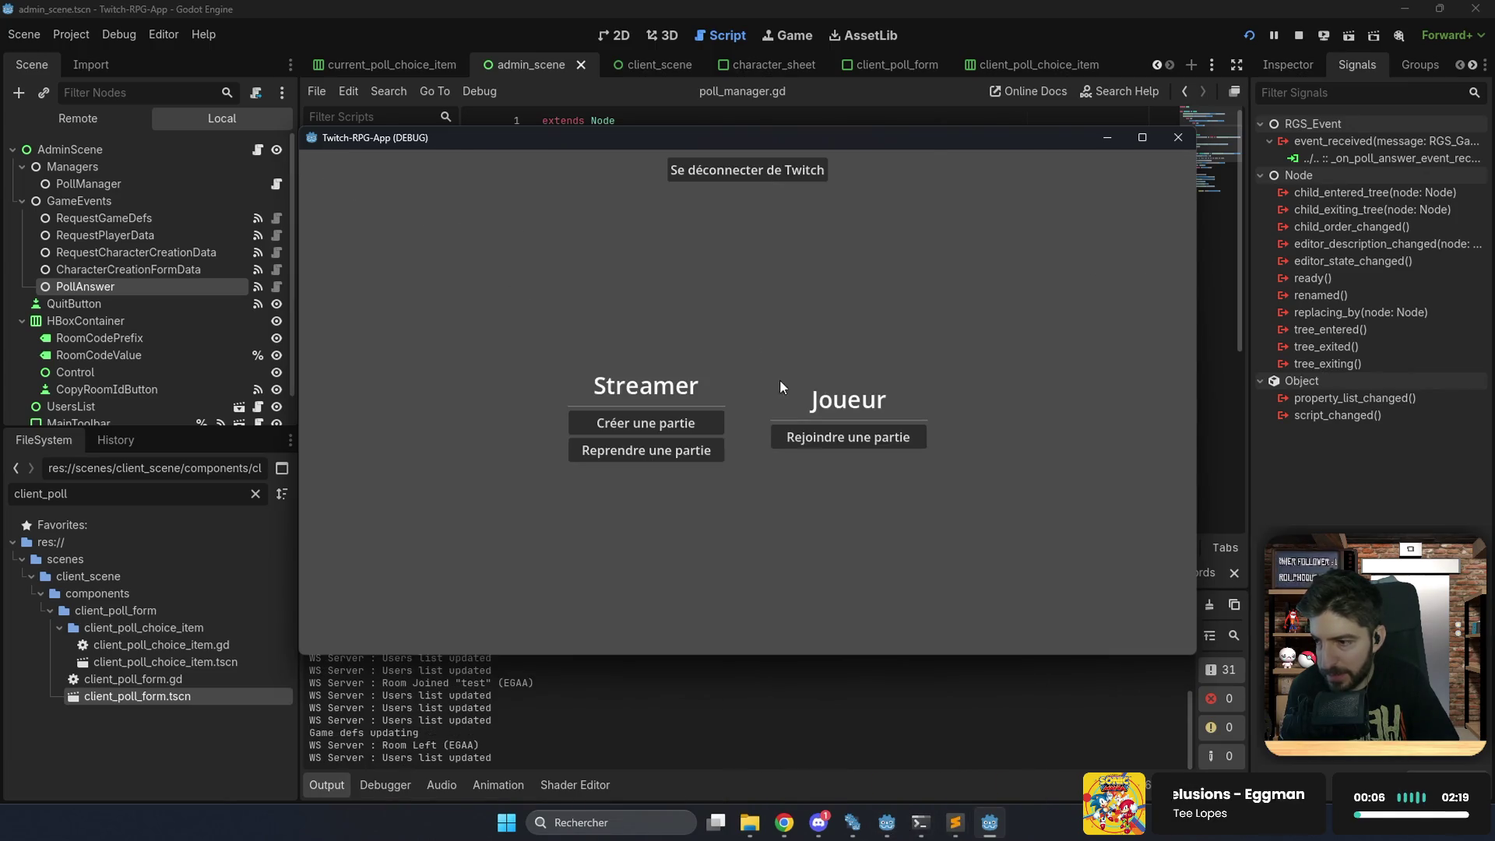
mouse_move(887, 822)
click(947, 732)
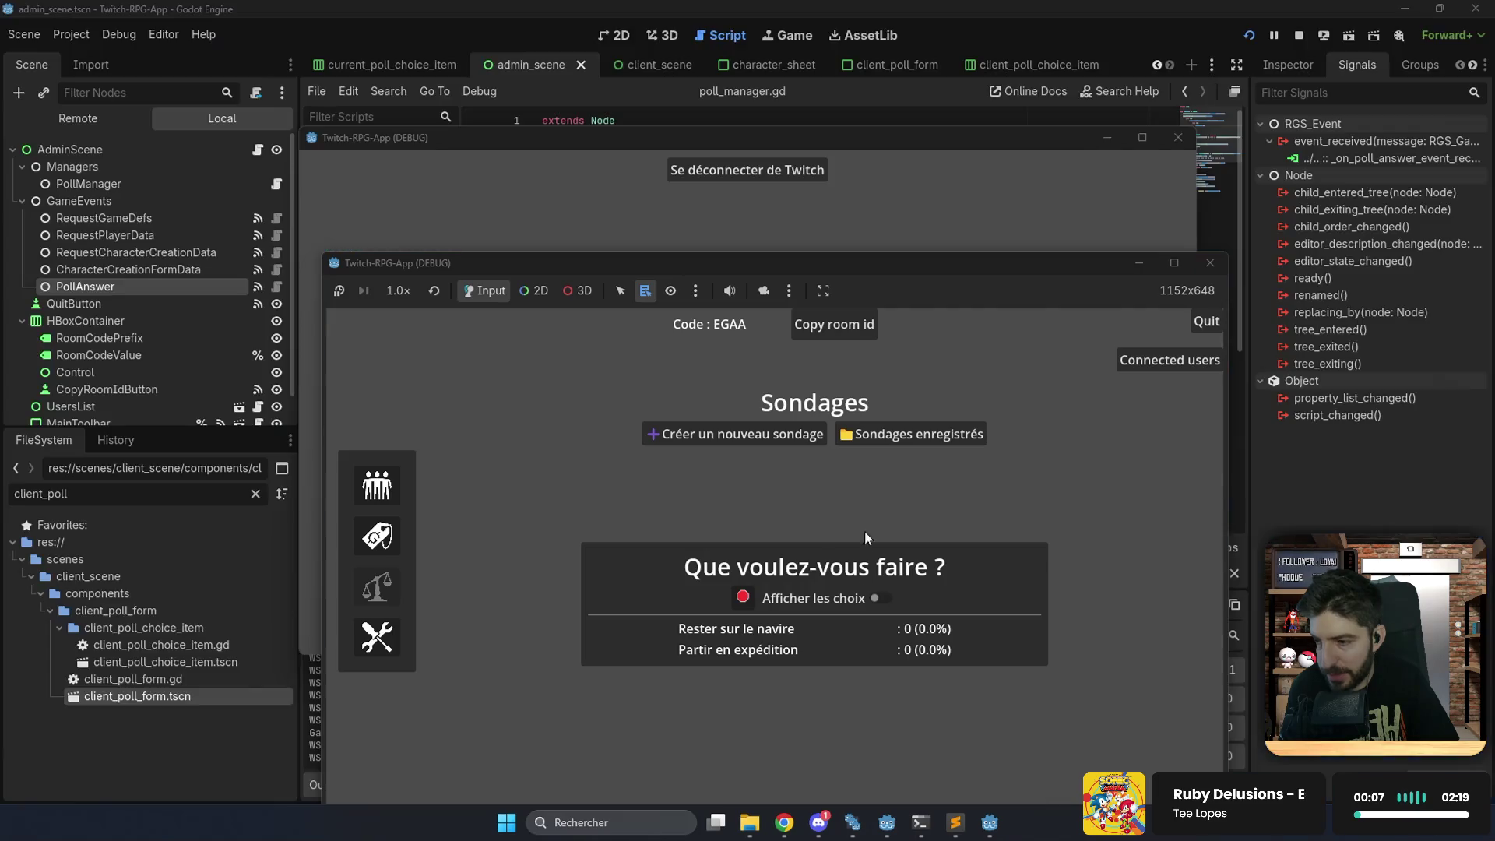
click(849, 316)
Rejoin the room with the pasted code and check the admin player list.
click(923, 204)
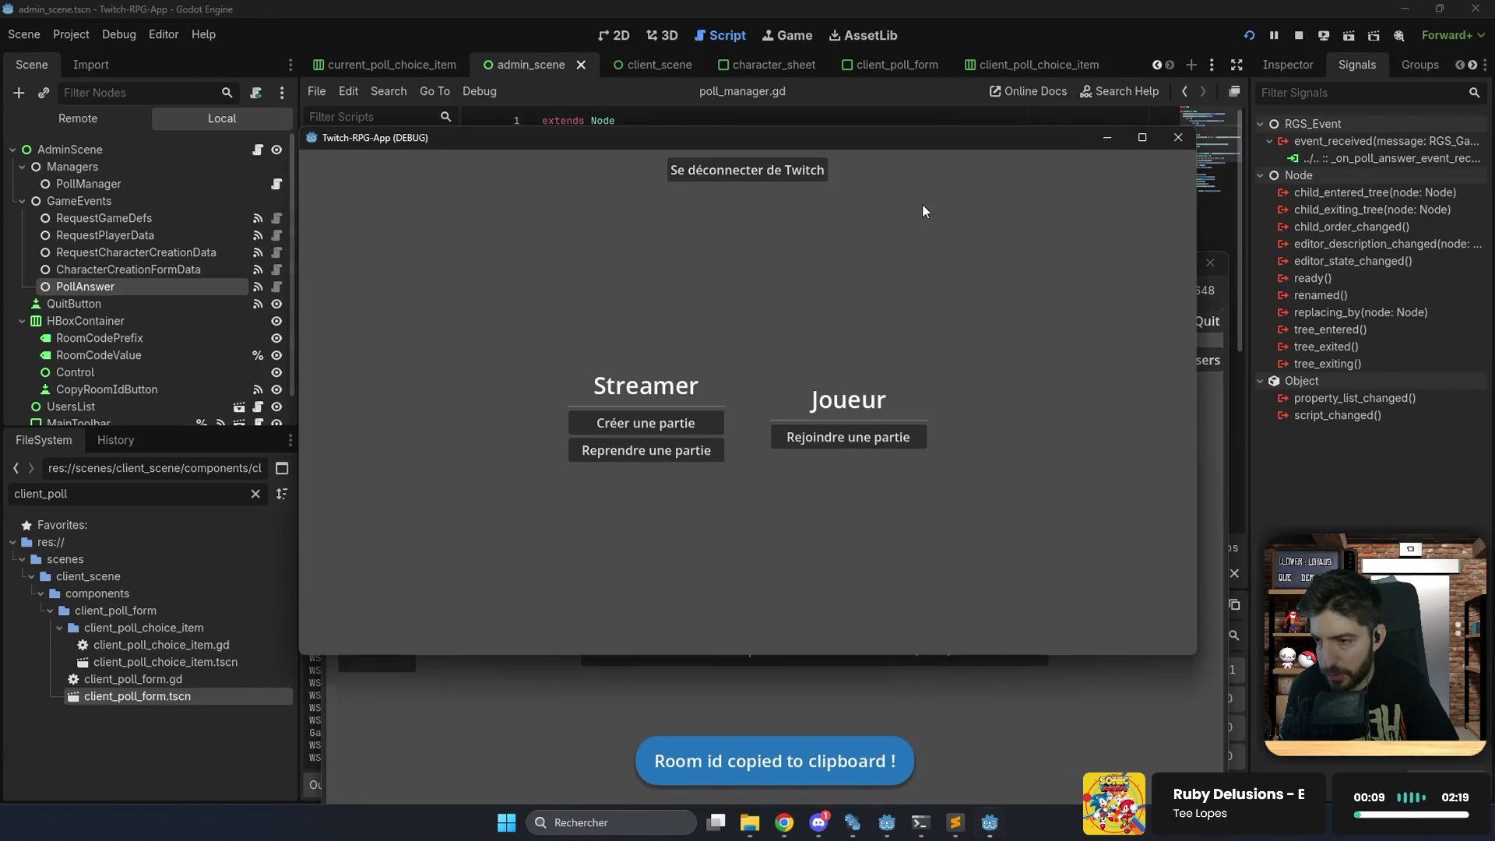
click(863, 433)
text(EGAA)
click(780, 416)
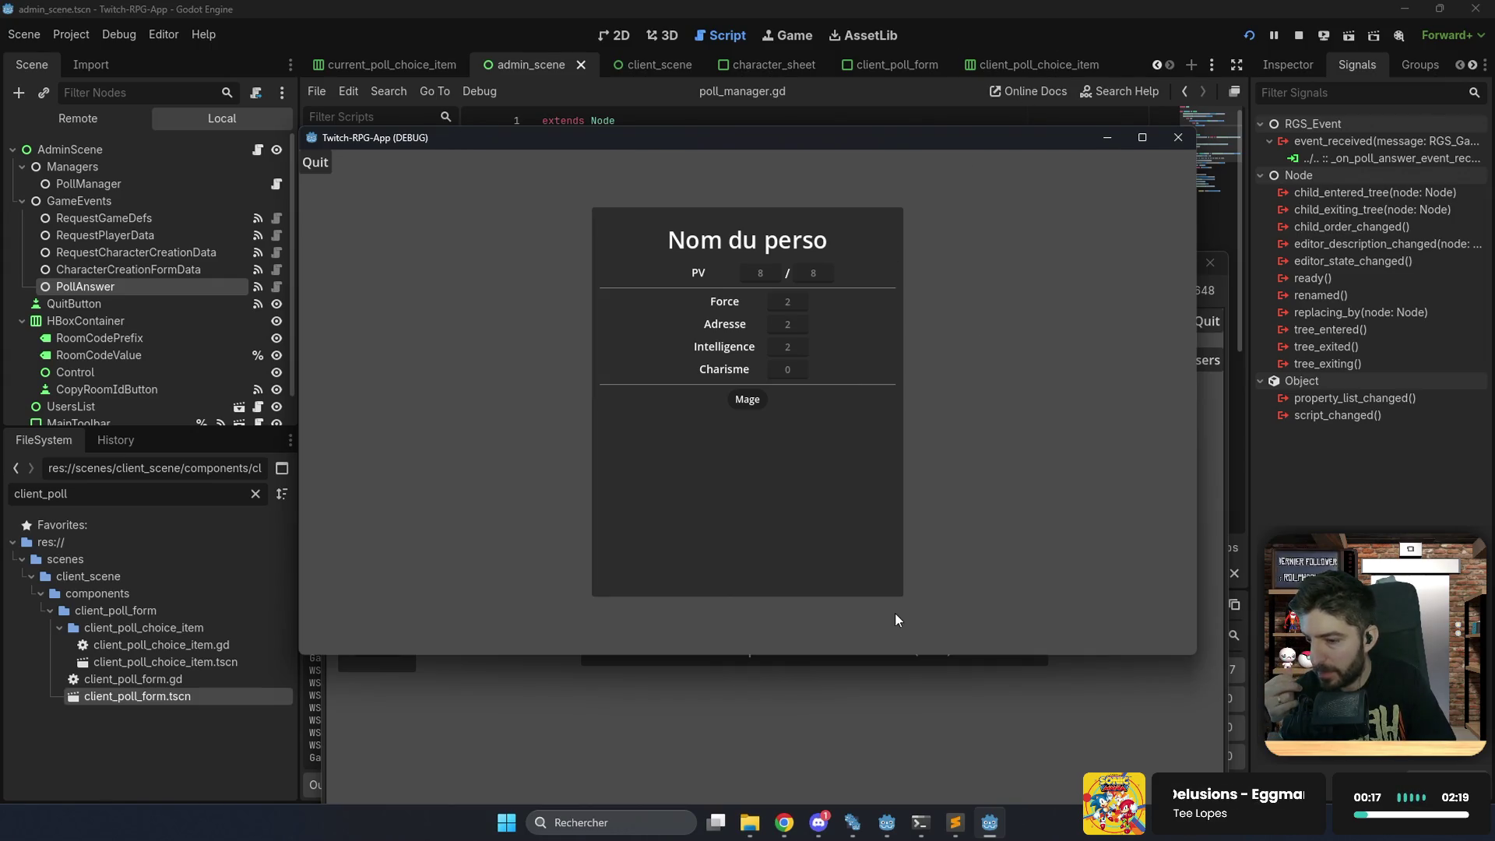
click(880, 720)
click(388, 487)
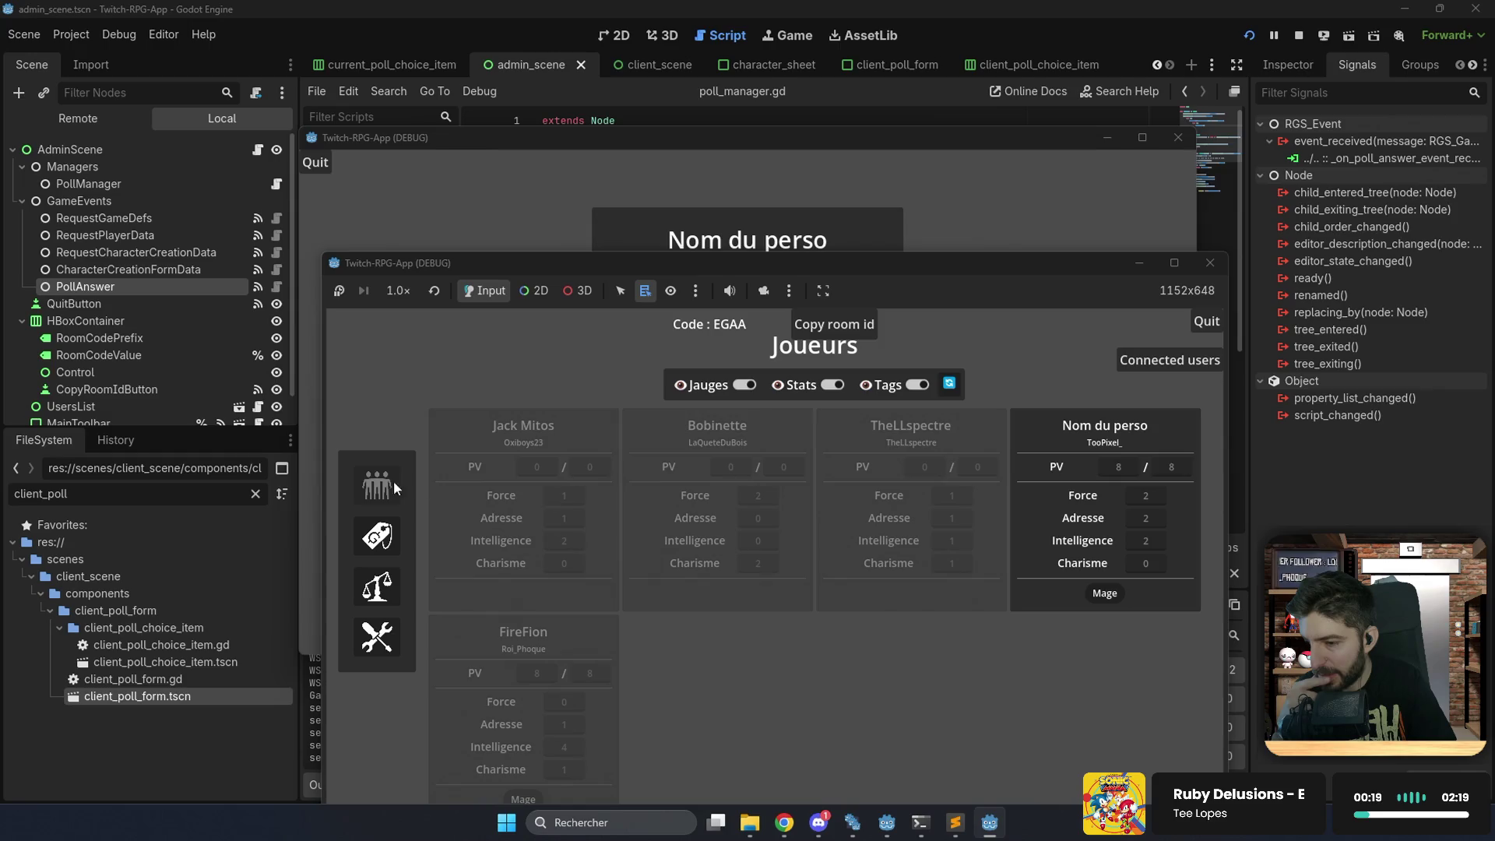
click(978, 12)
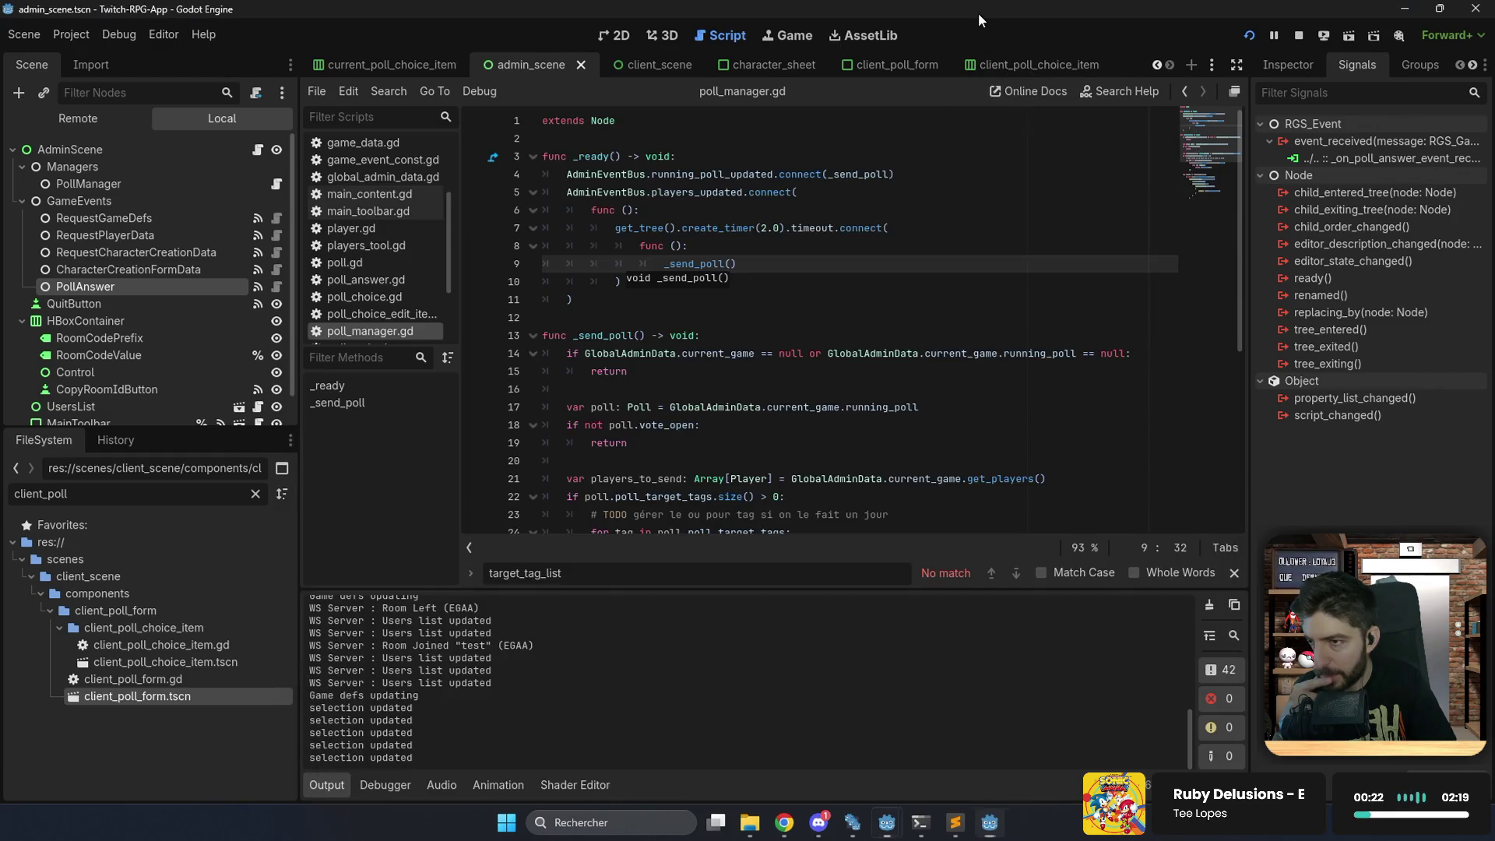
Replace players_updated on line 5 with a RemoteGameServer. reference.
click(753, 210)
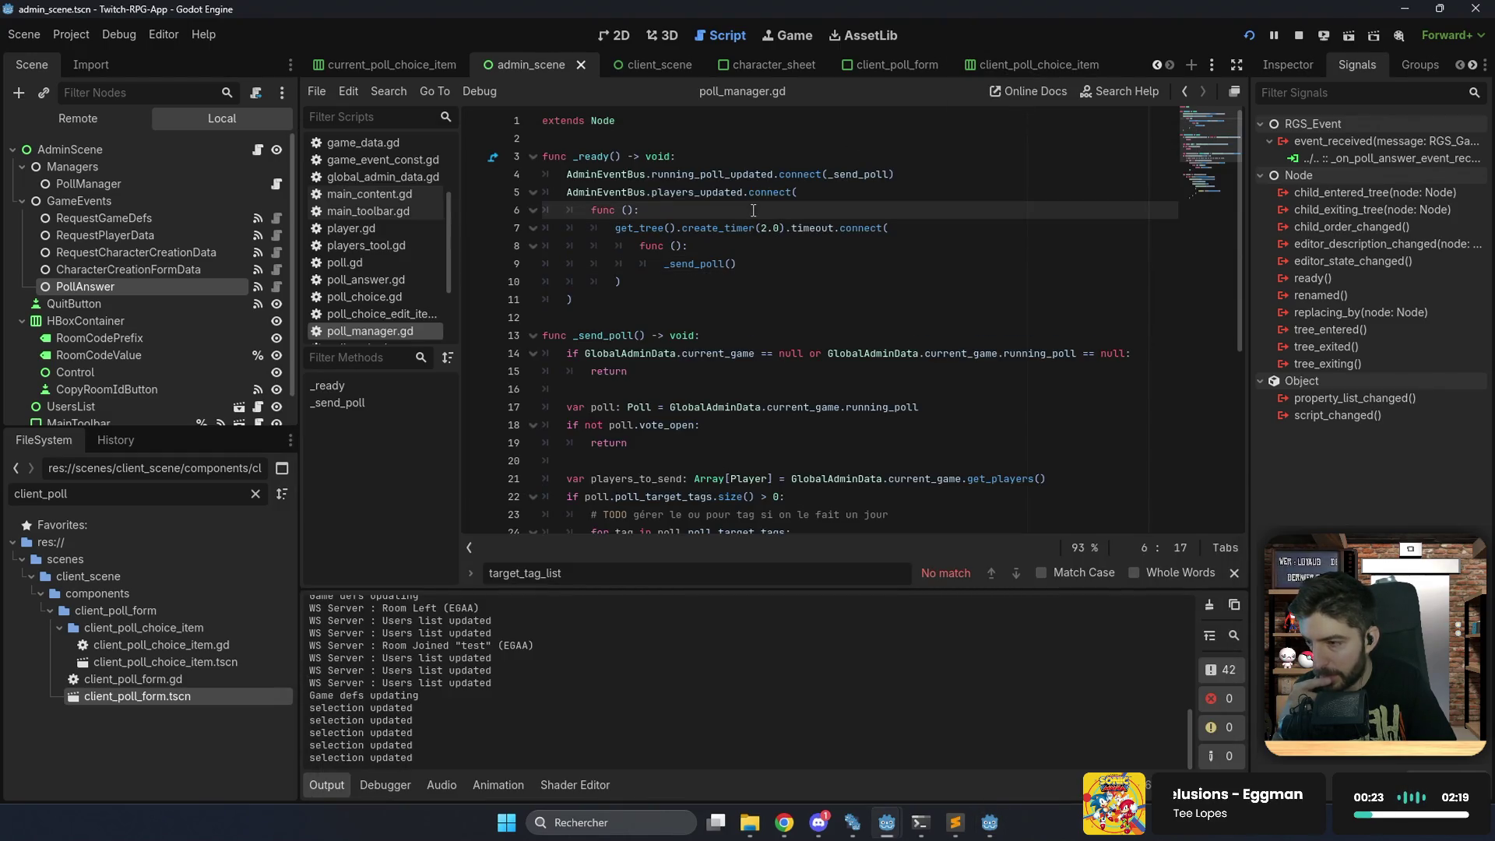
double_click(702, 193)
key(BackSpace)
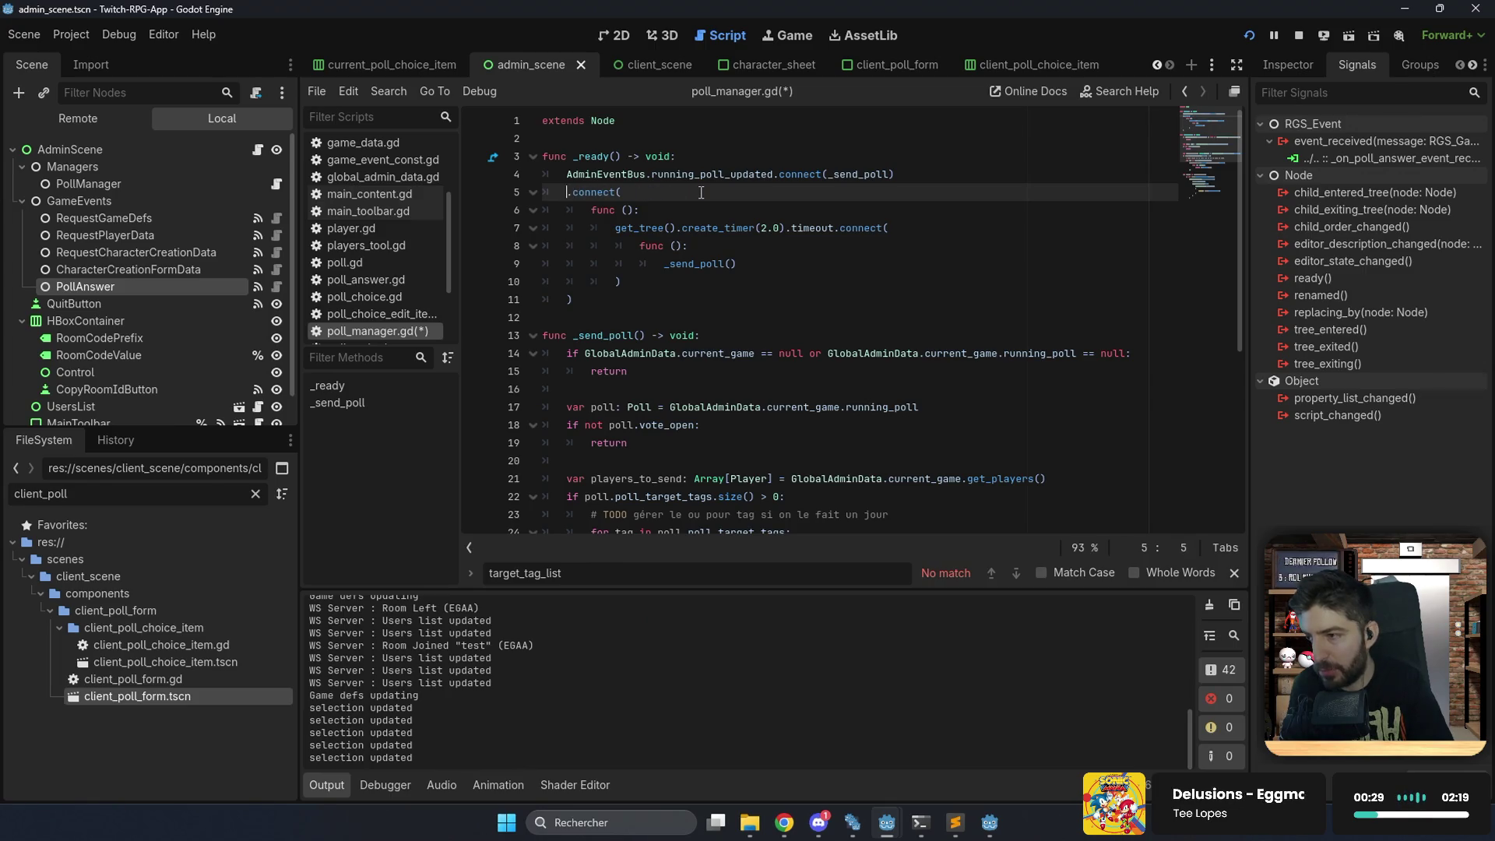
text(RG)
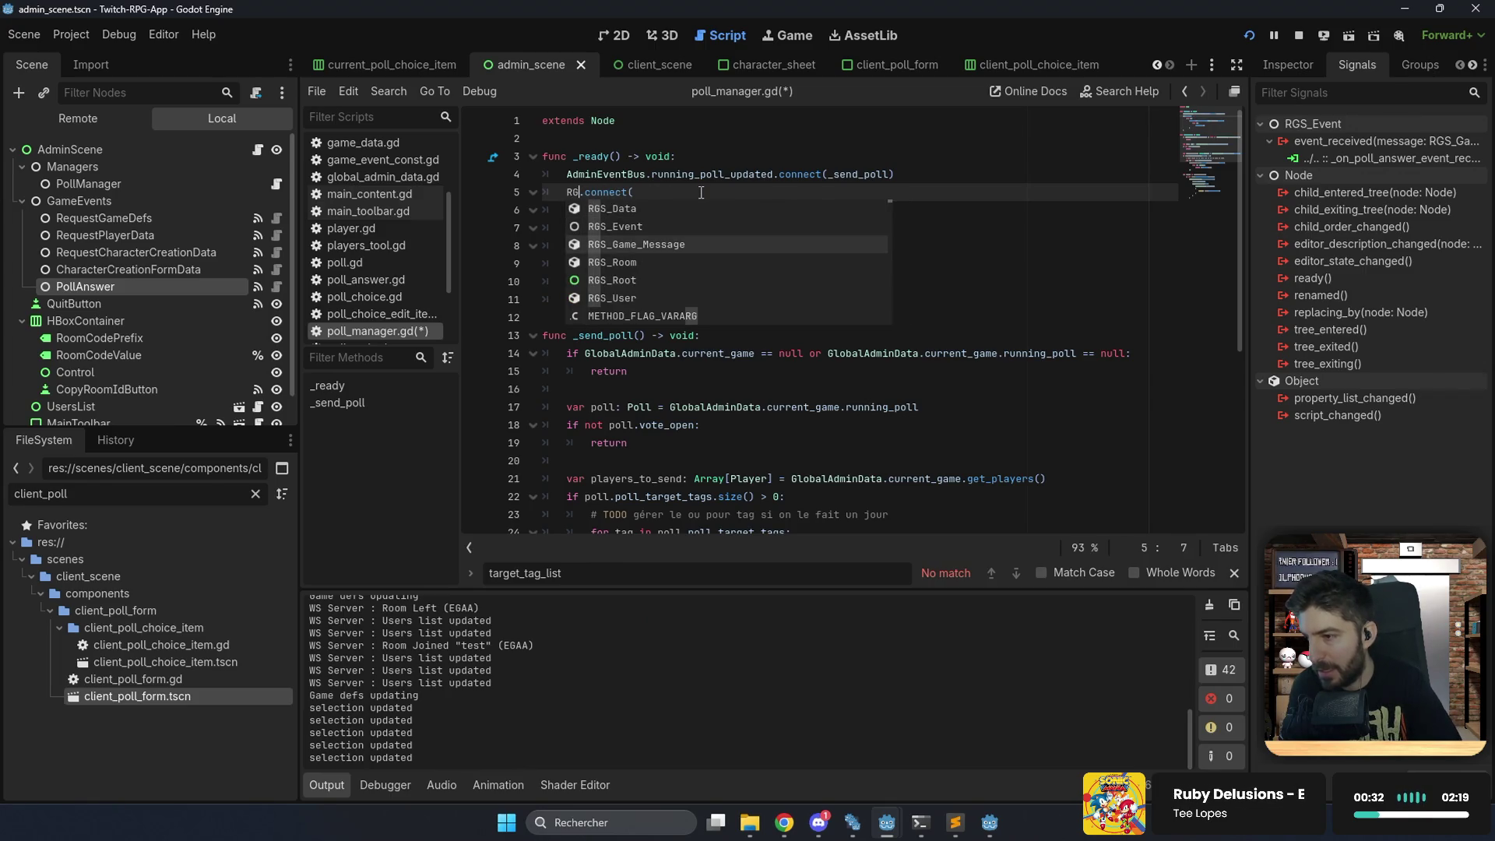
key(BackSpace)
text(emoteGameServer)
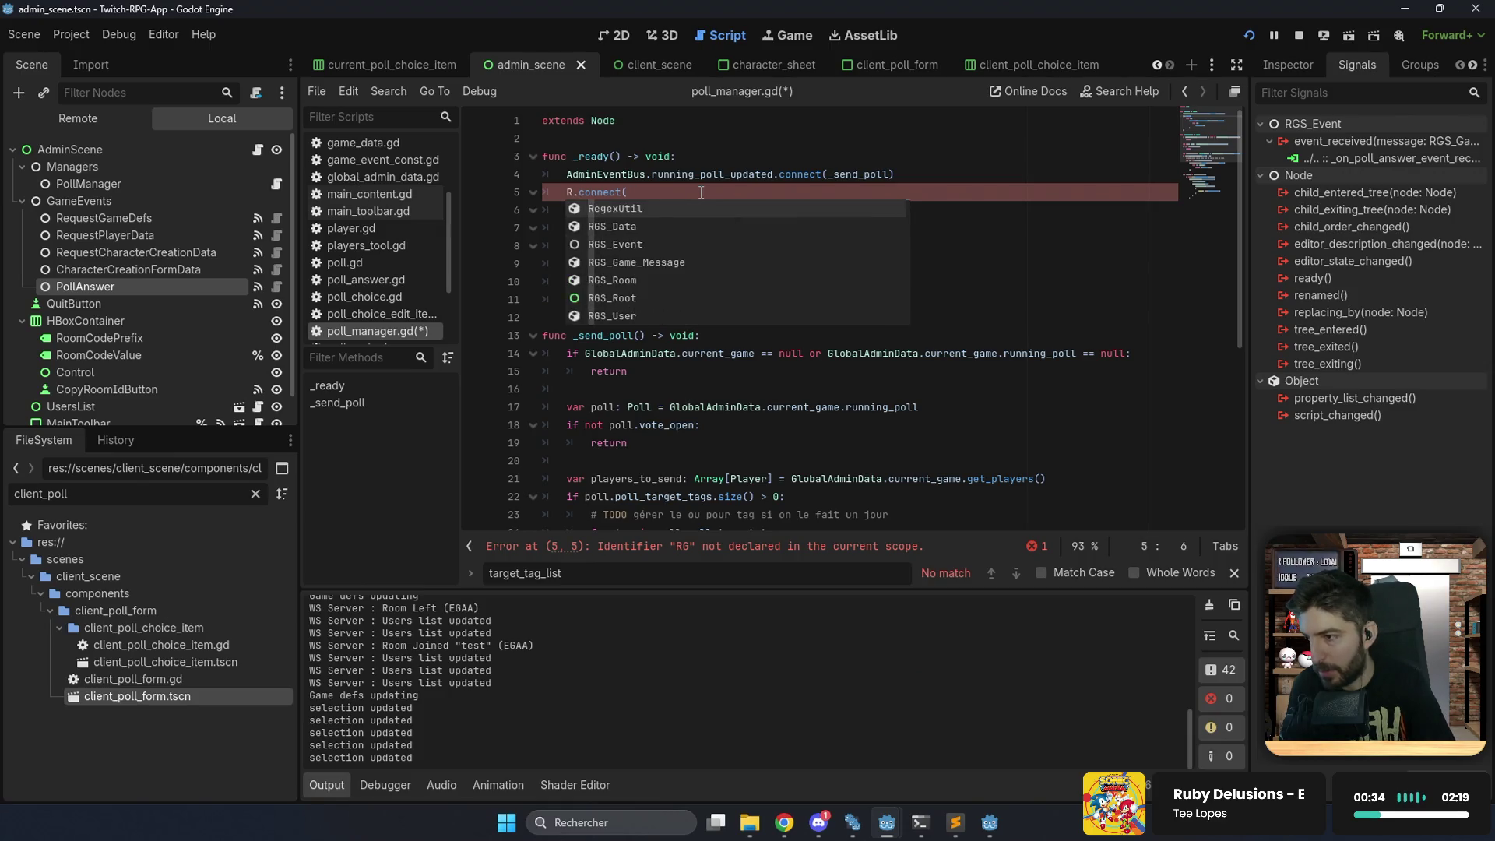
text(.)
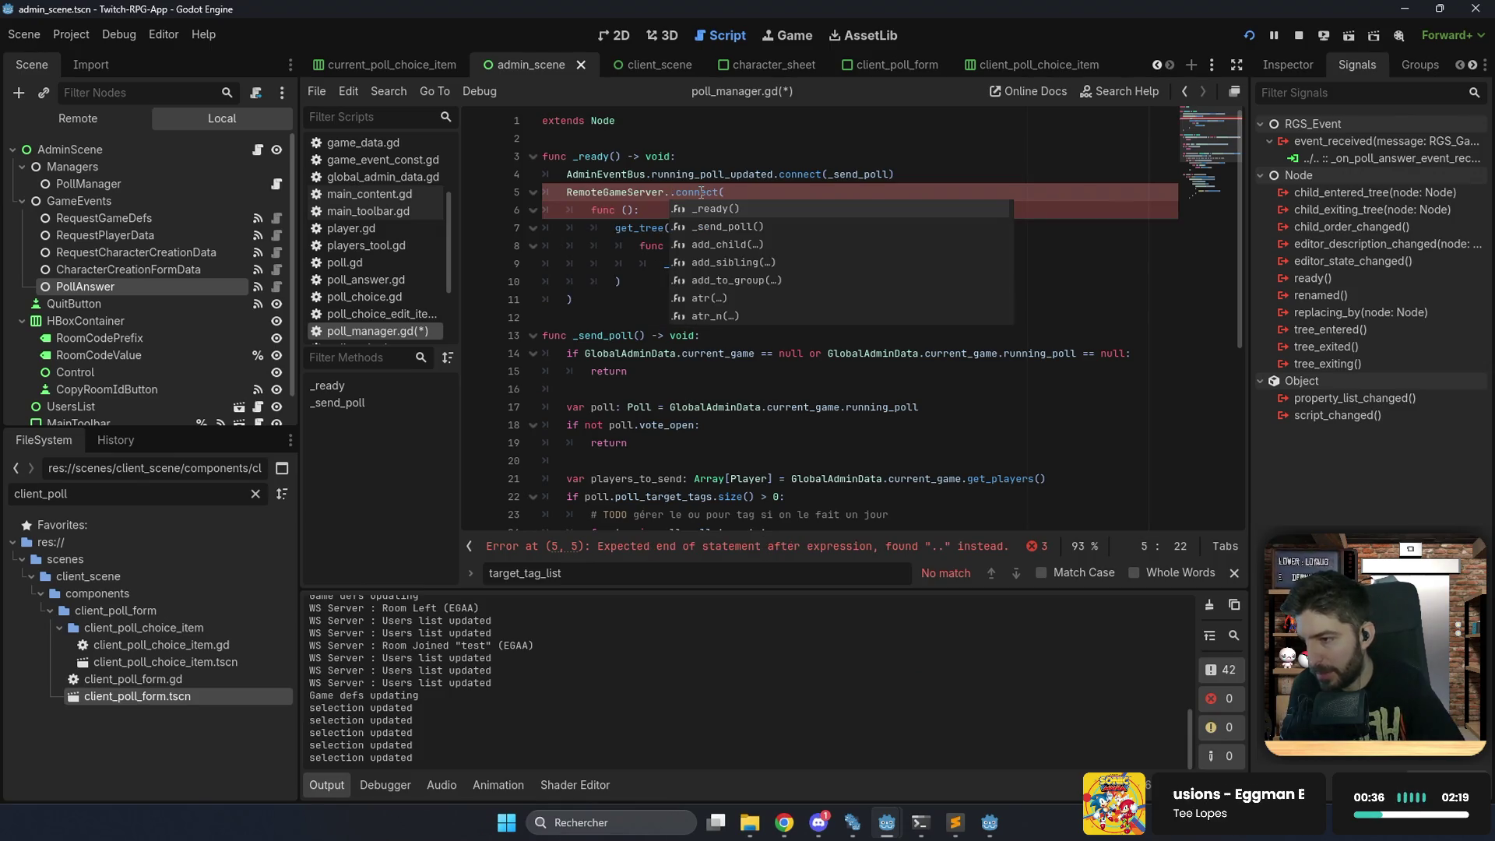
scroll(762, 256, down, 8)
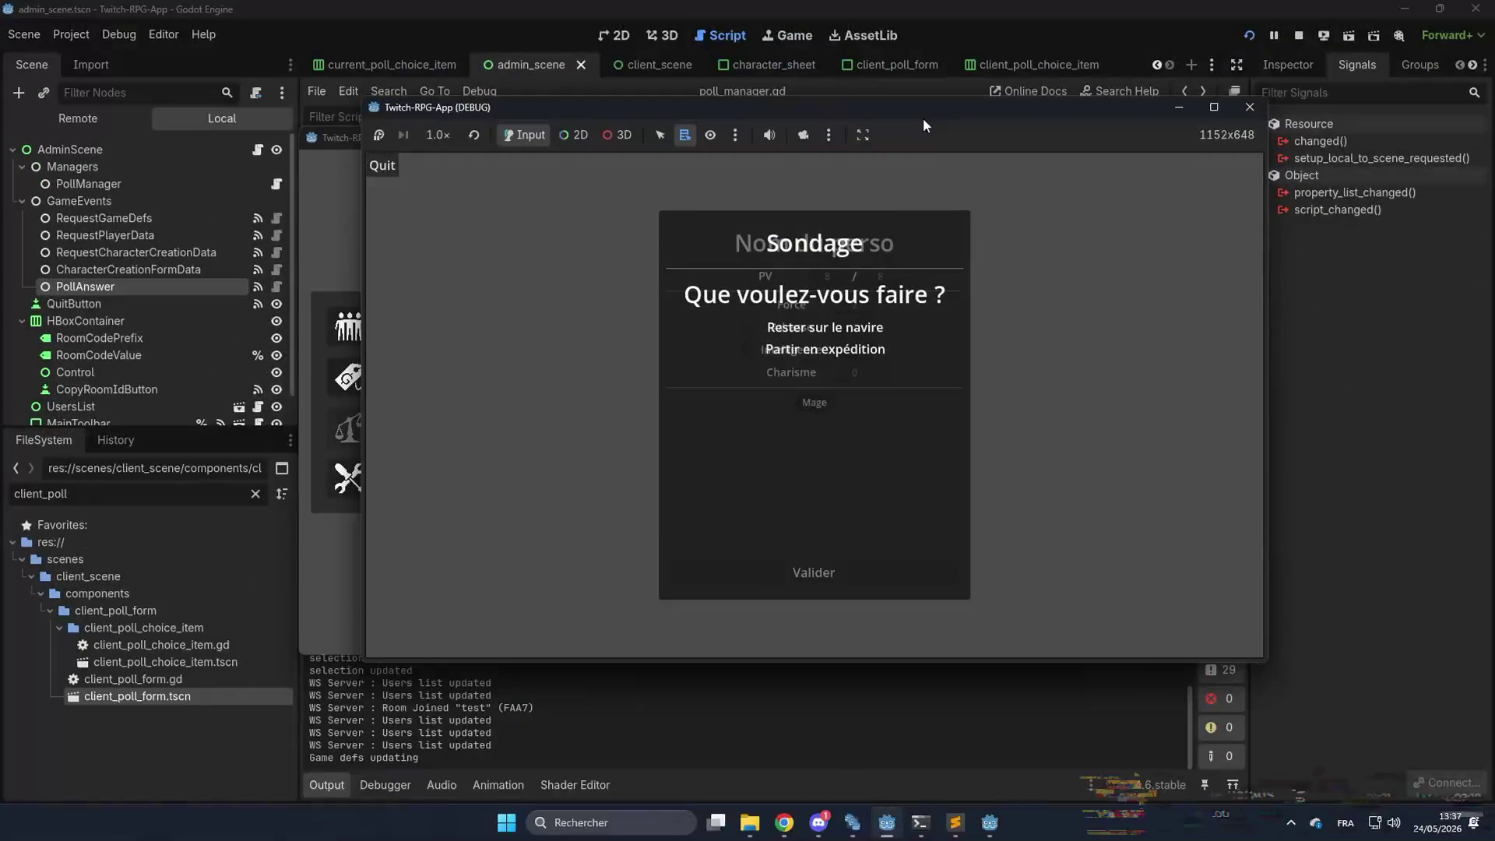
Quit and rejoin room FAA7 in the client to confirm the poll reappears, then stop the game.
click(395, 167)
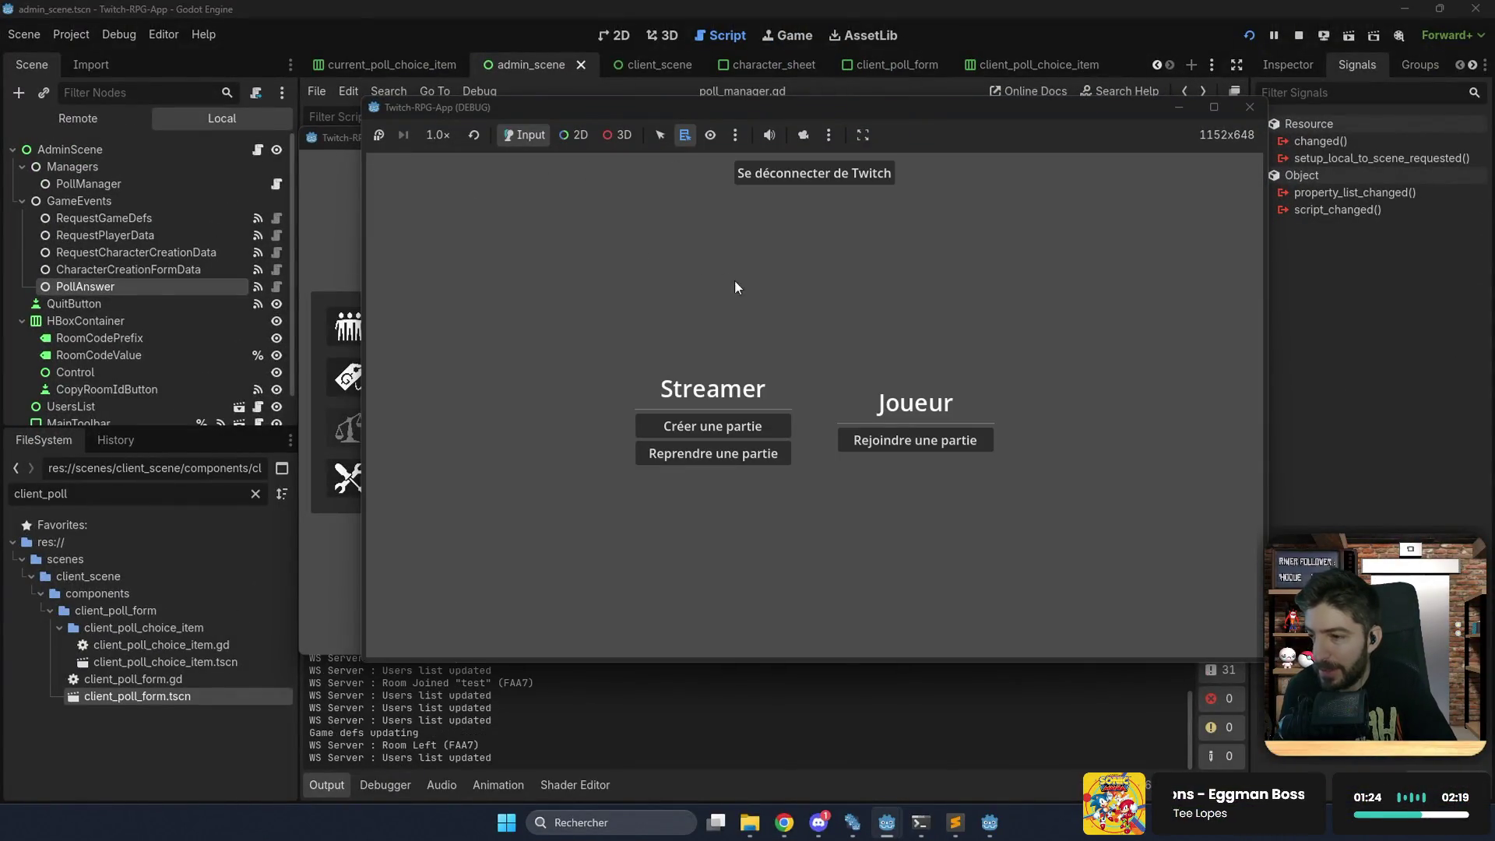
click(853, 438)
text(FAA7)
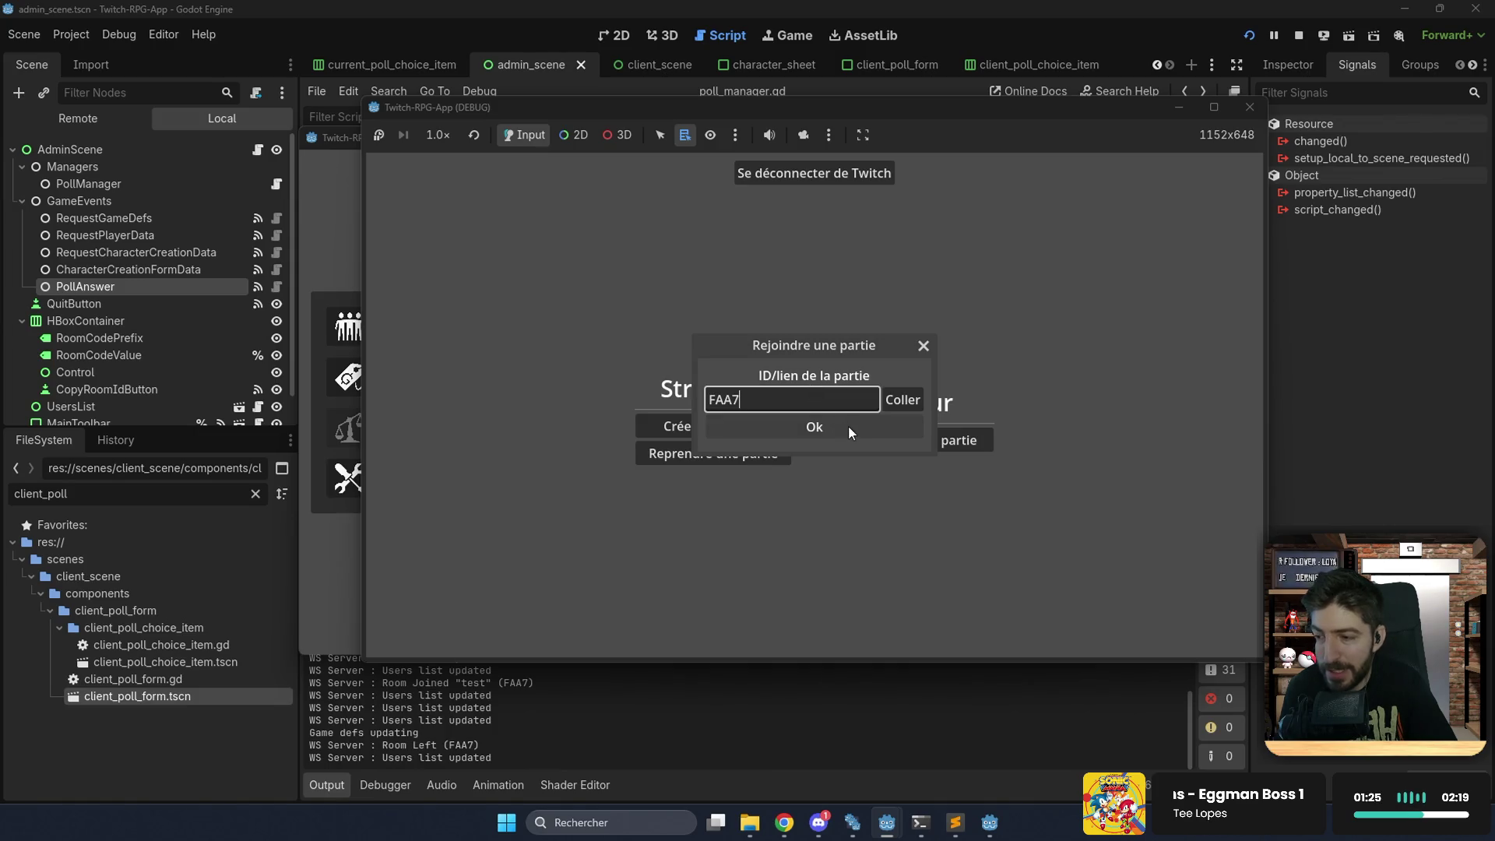
click(849, 427)
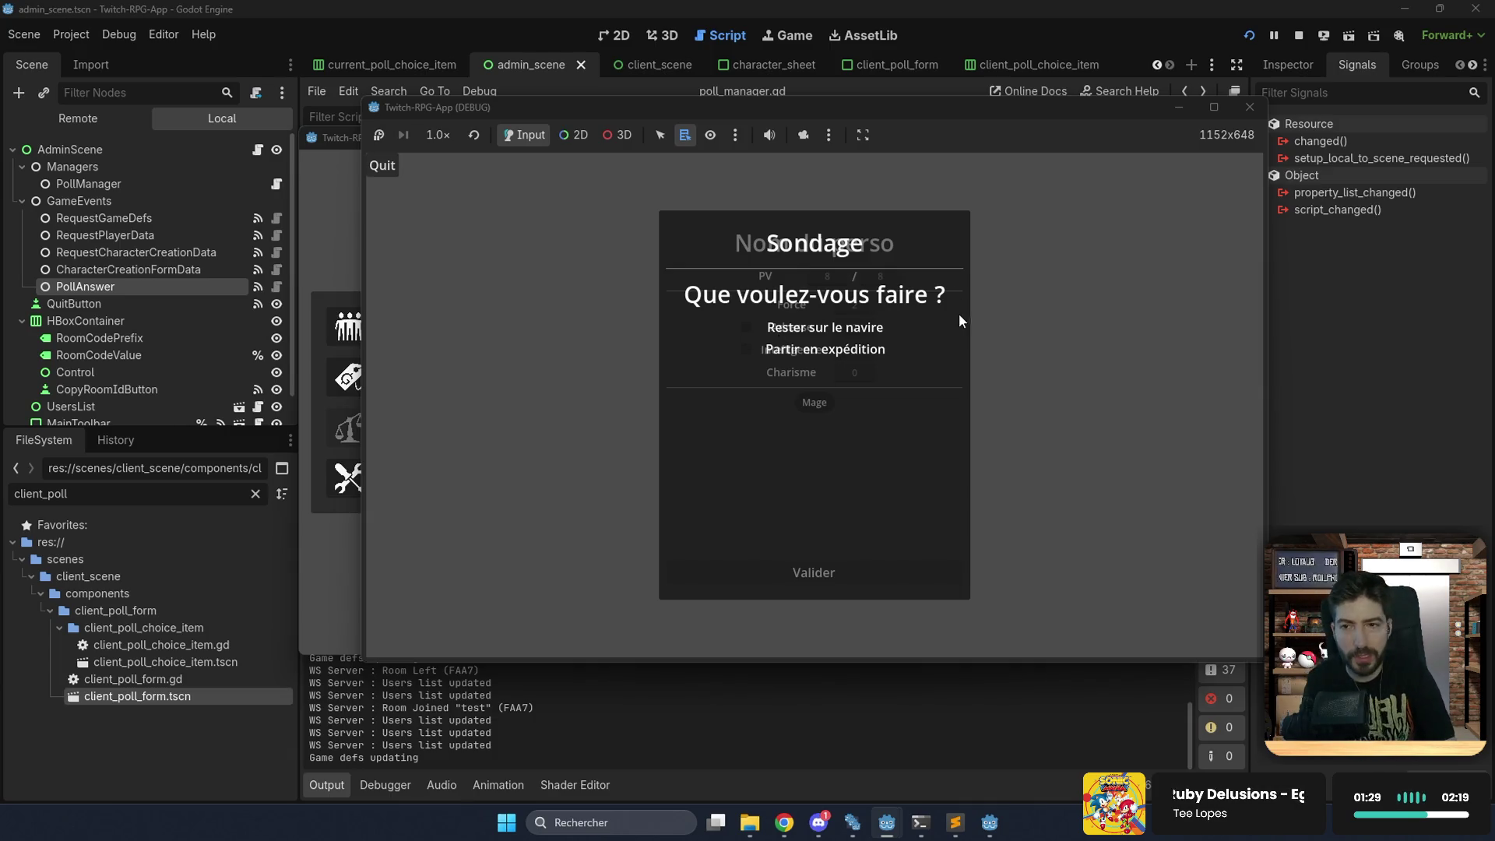
click(1299, 36)
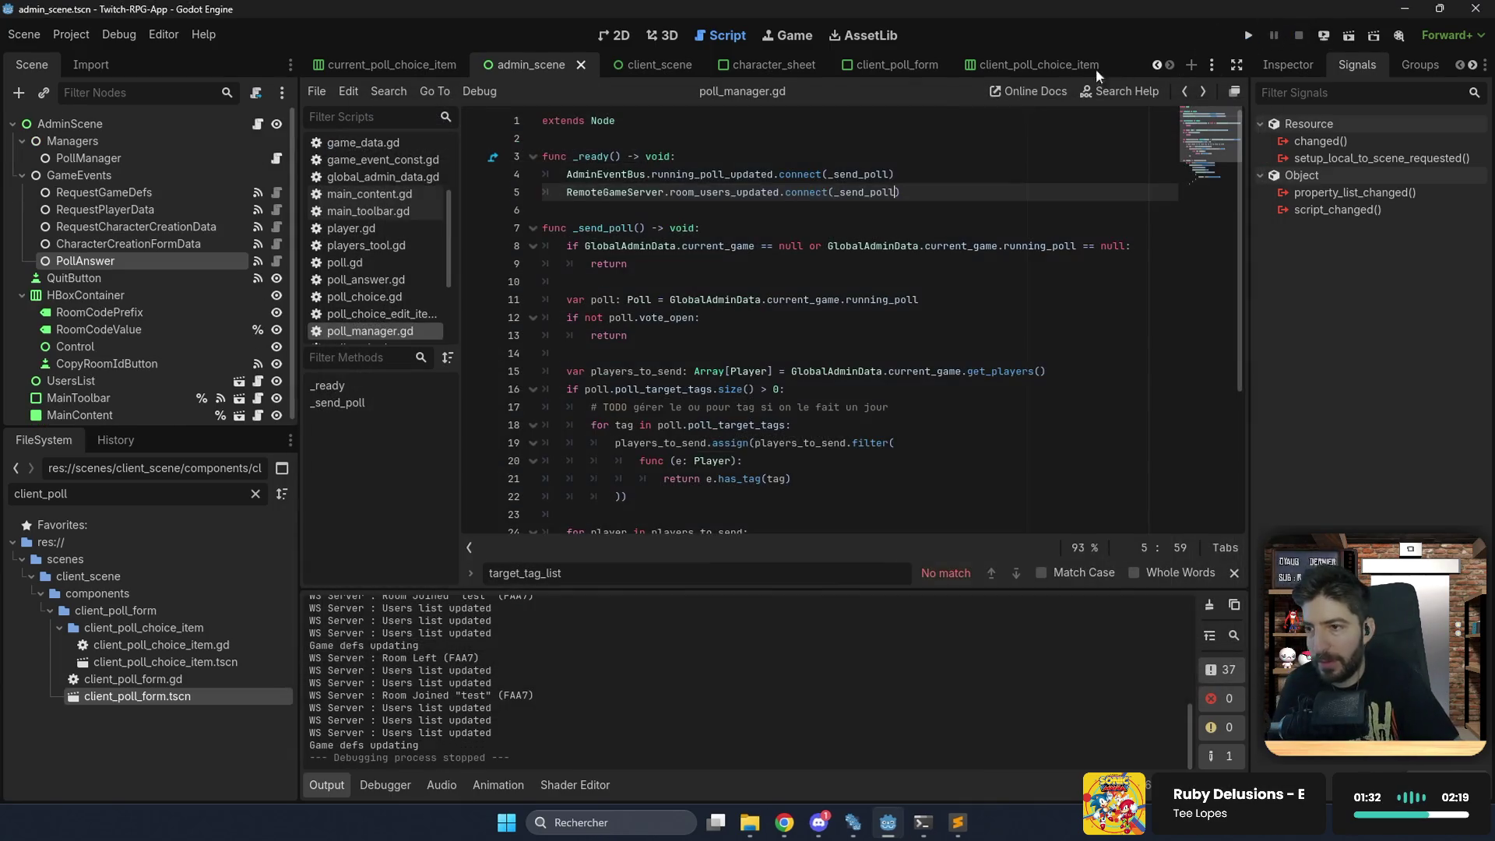
Open the client_poll_form scene in the 2D view and bring up its Inspector properties.
click(894, 64)
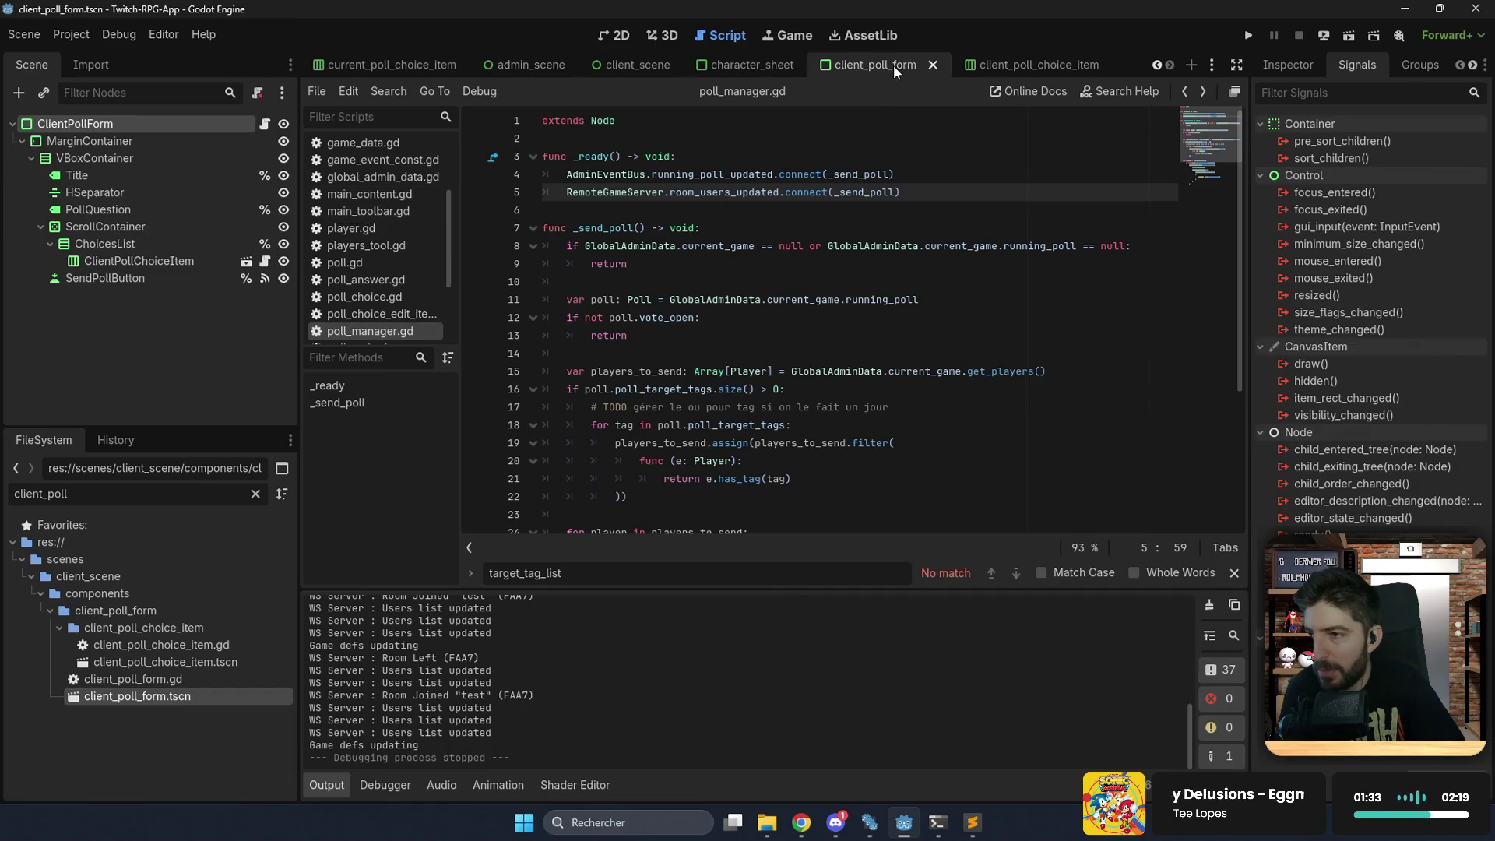
click(614, 36)
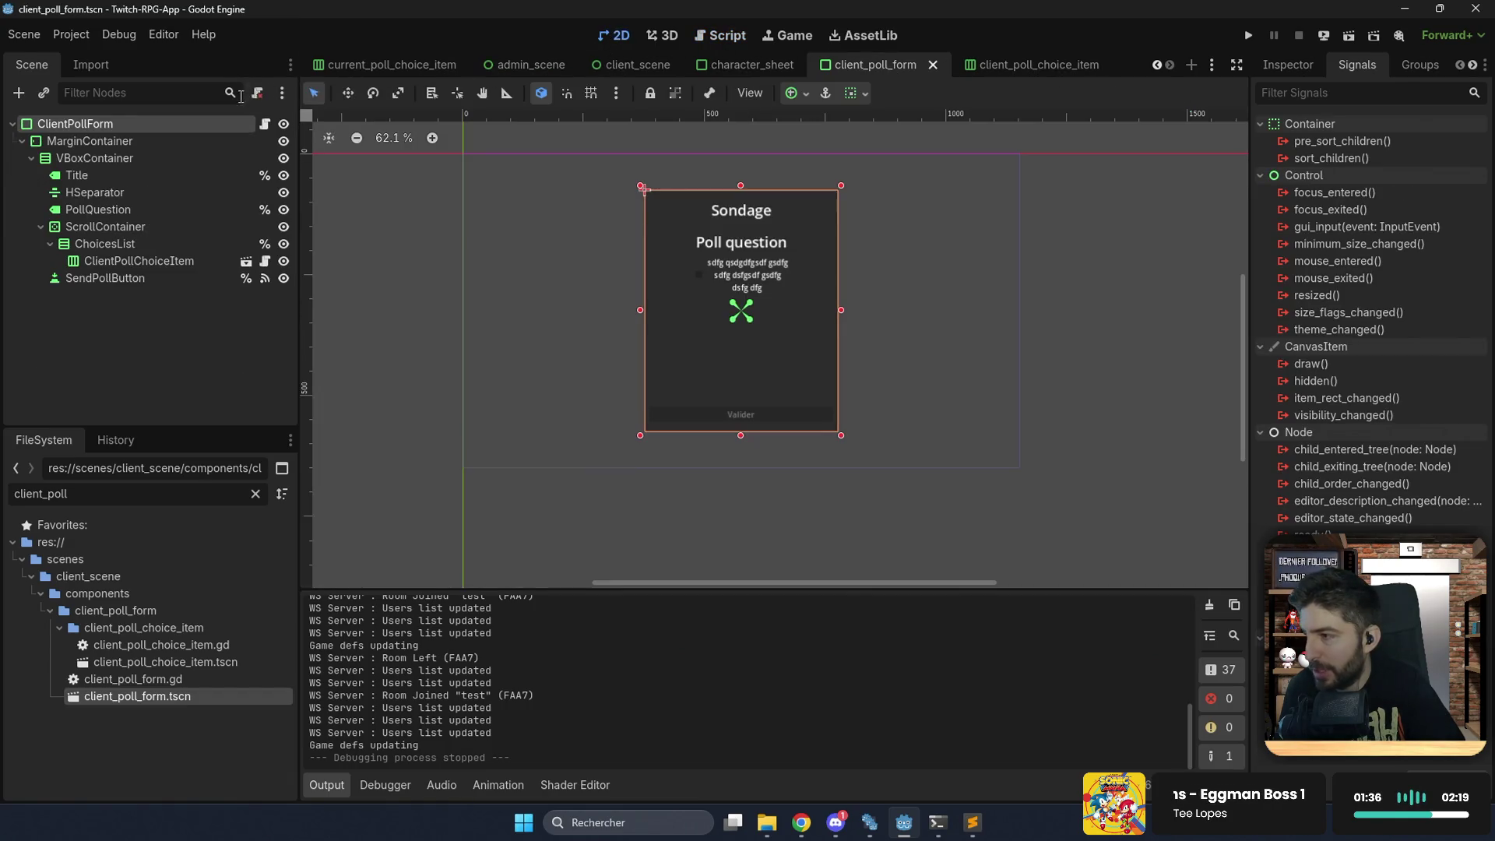
click(1312, 72)
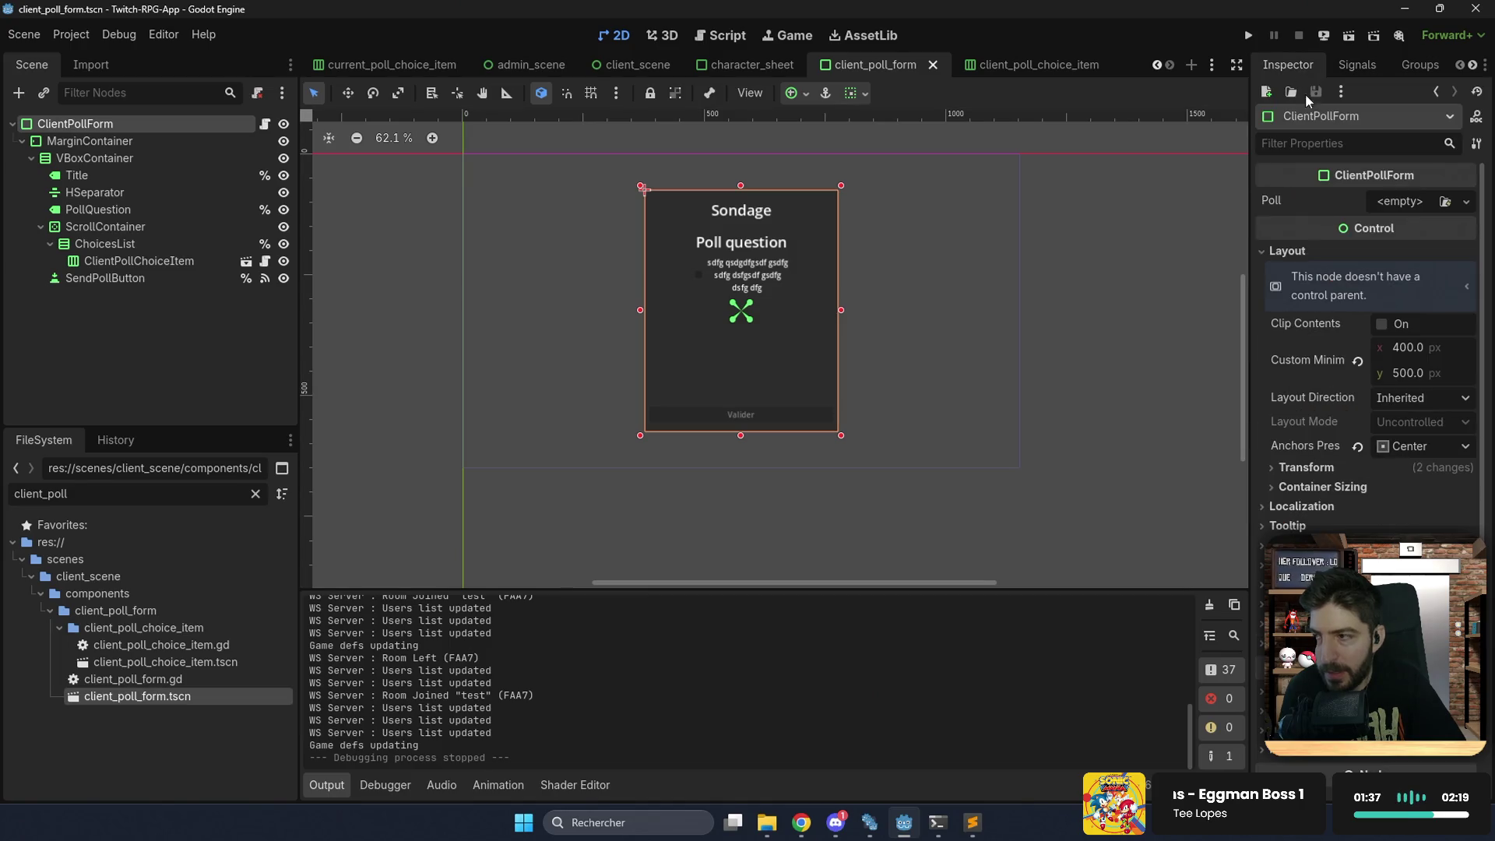
scroll(1312, 459, down, 3)
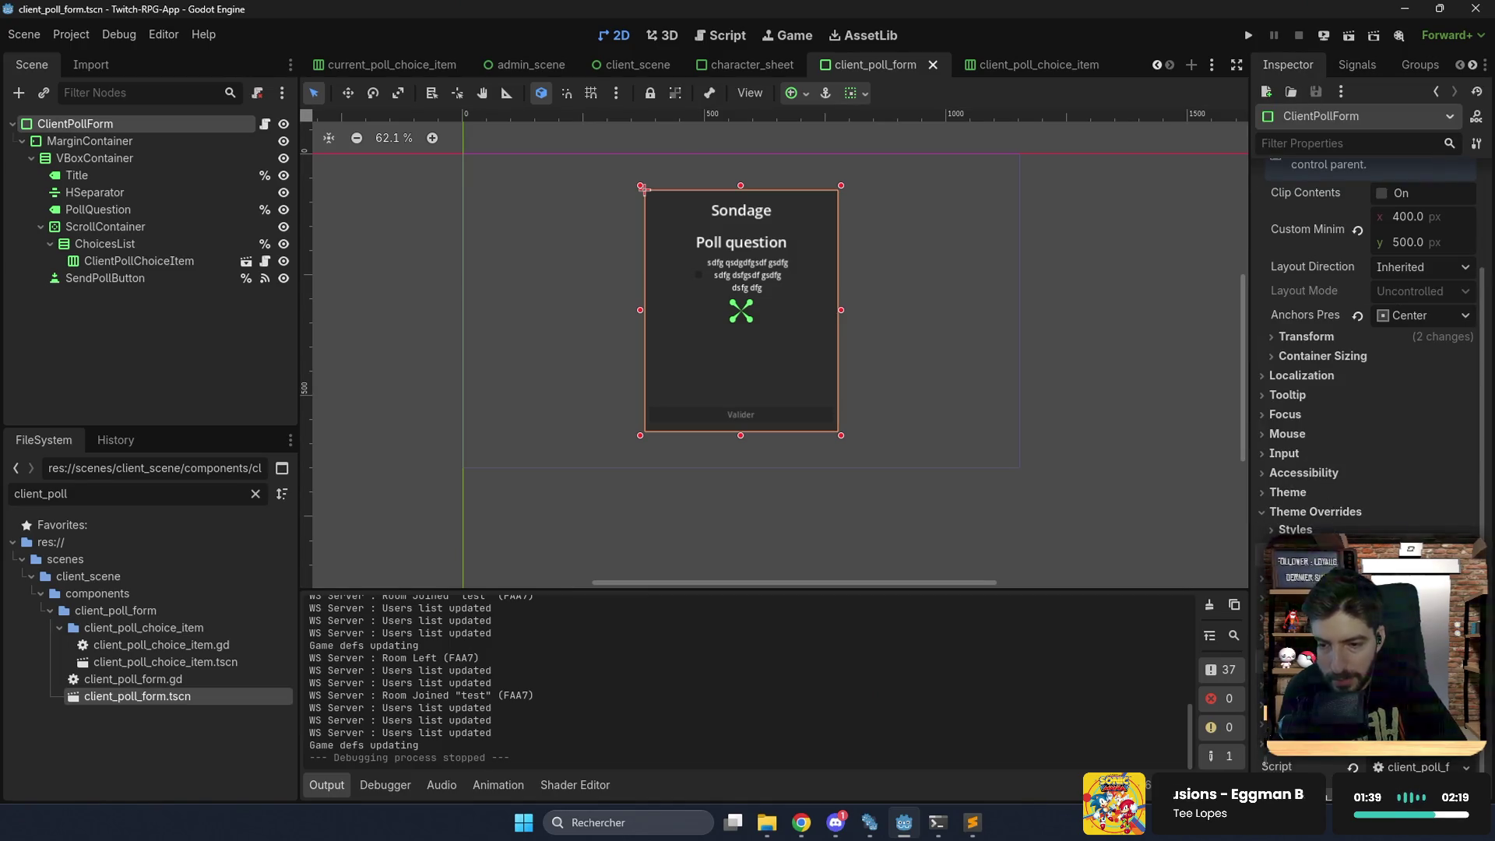
Give the Panel style override a new StyleBoxFlat with a fully opaque BG Color, then run.
click(1316, 512)
click(1467, 551)
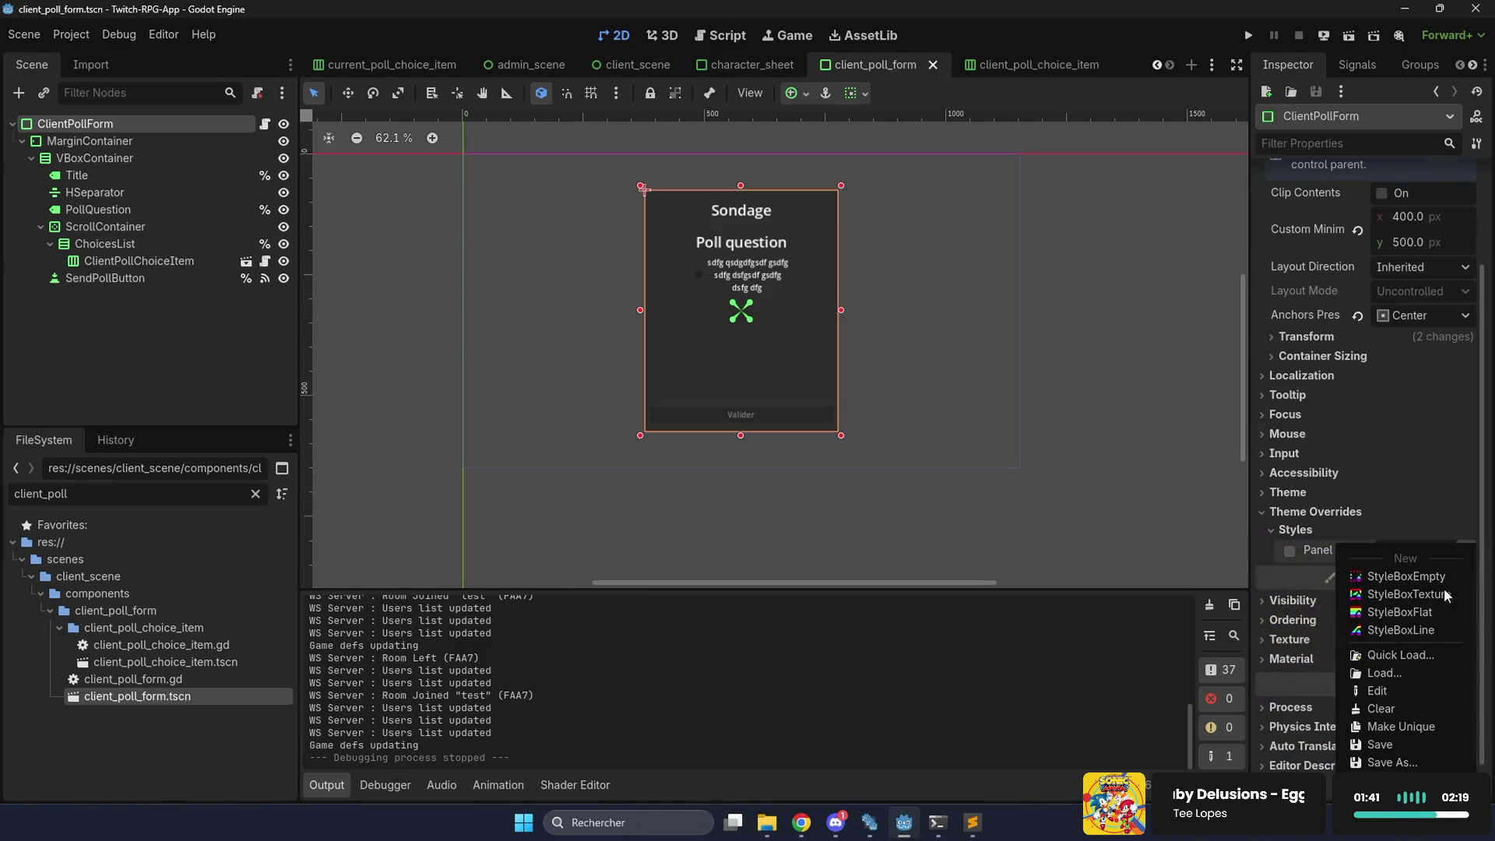
click(1396, 727)
click(1395, 550)
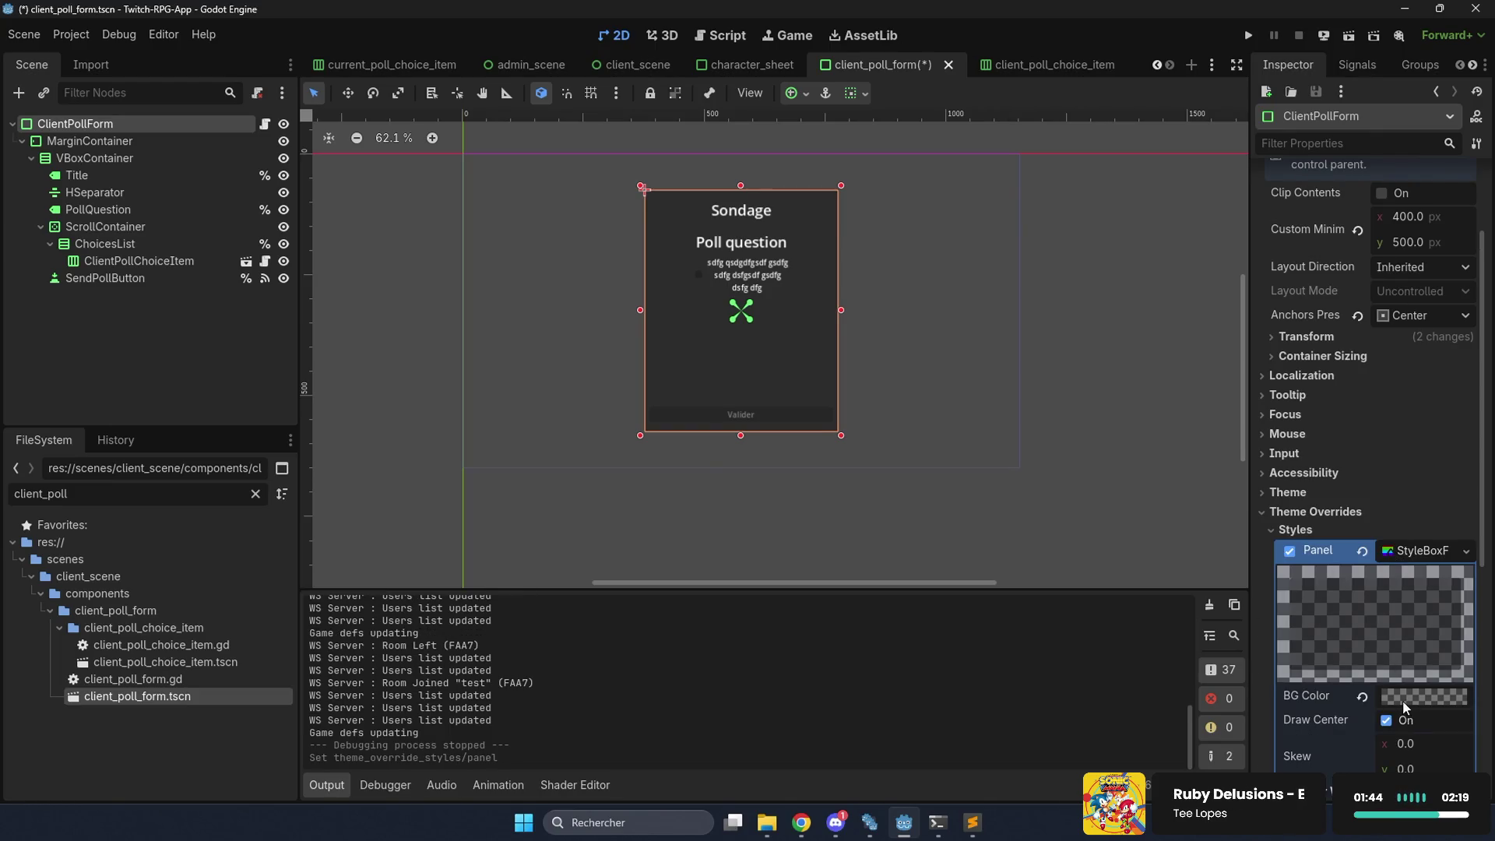
click(1406, 698)
drag(1359, 580, 1412, 580)
click(1102, 679)
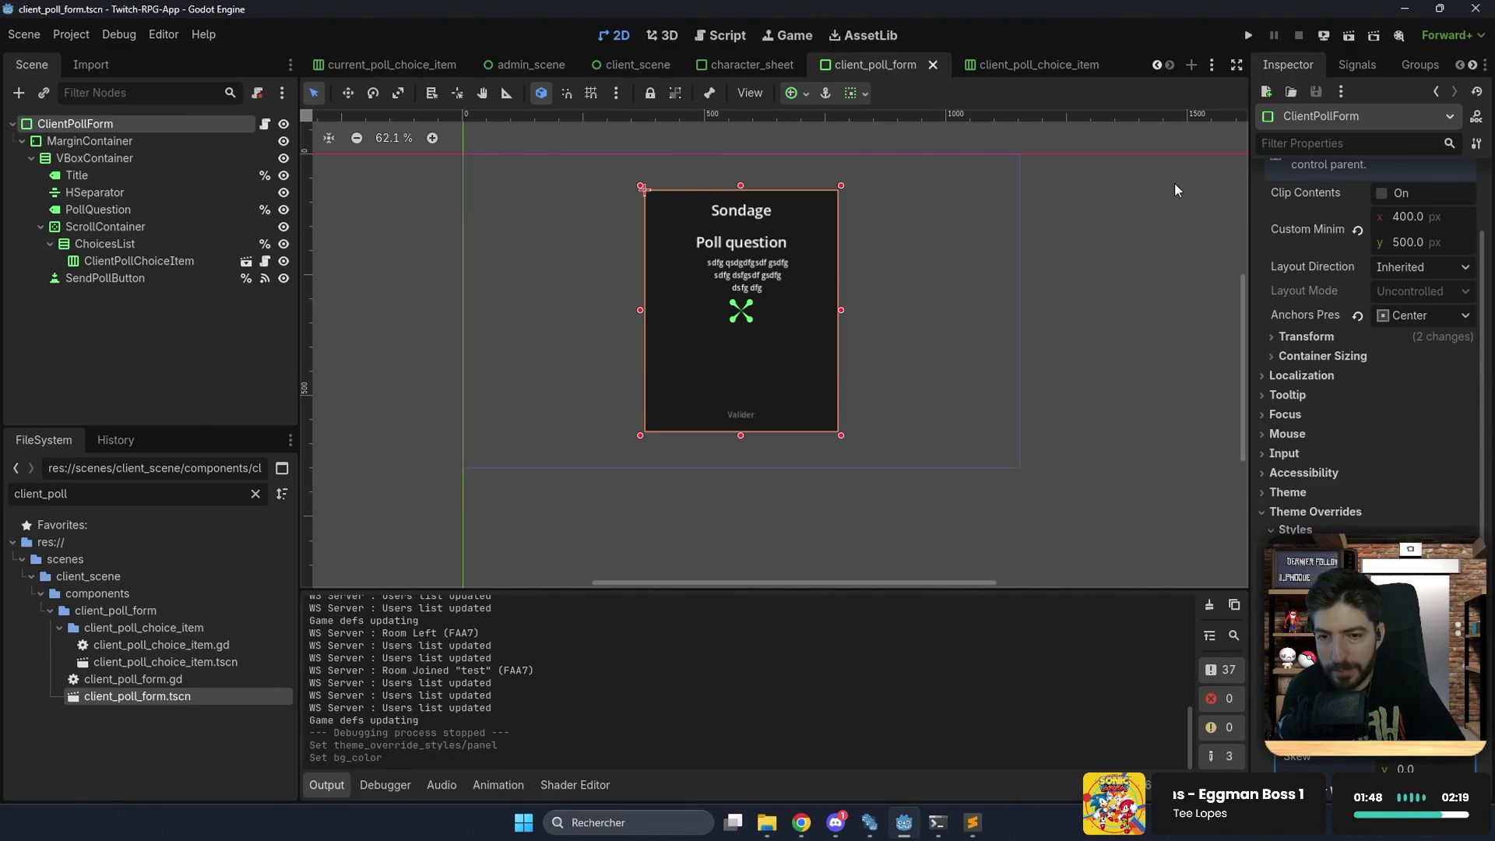
click(1248, 35)
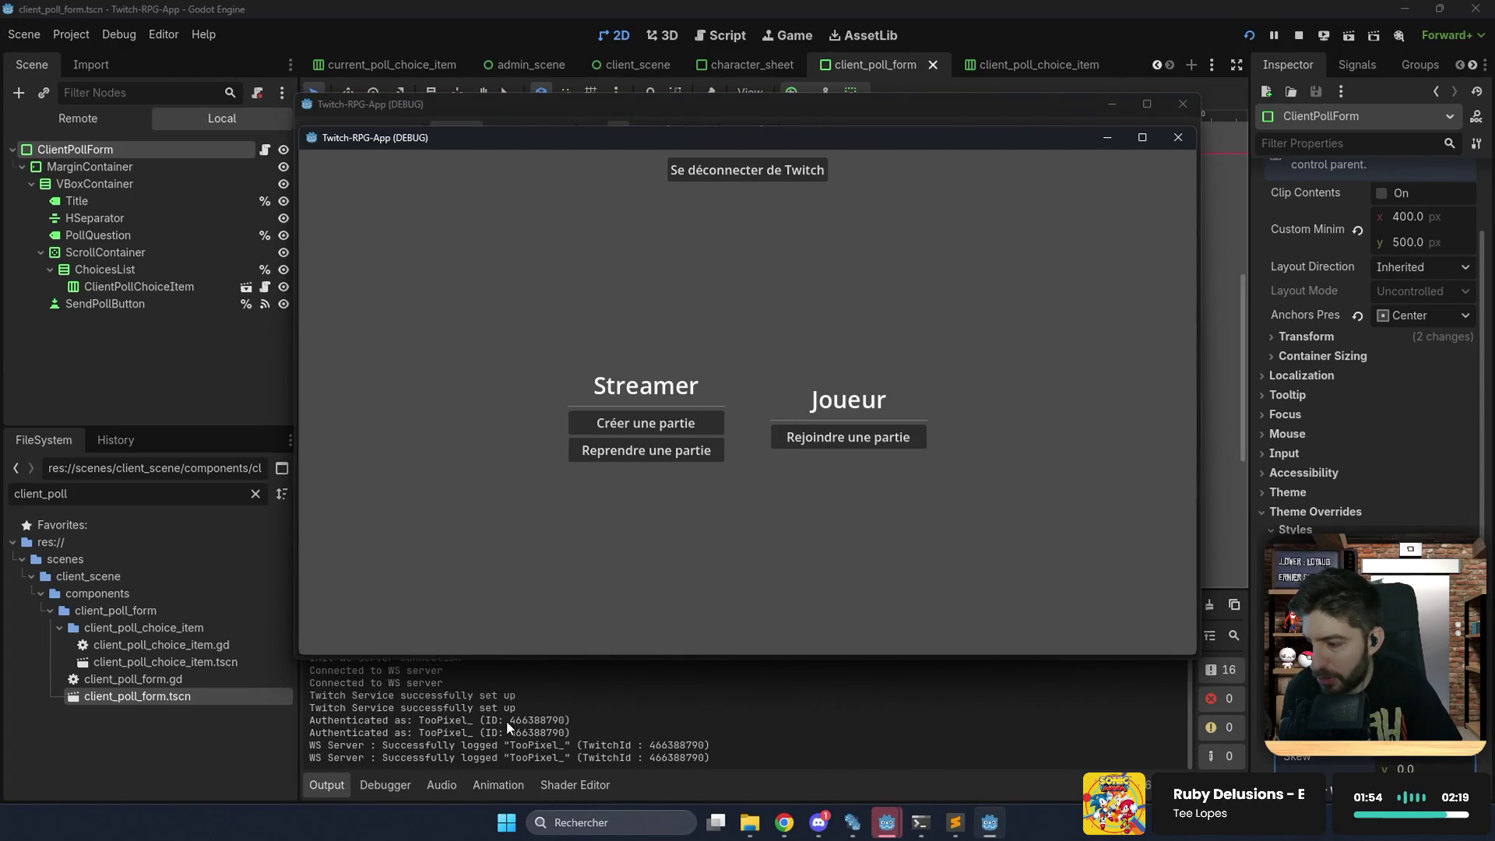
Resume the saved game 'test' as streamer and switch to the Sondages polls screen.
click(647, 448)
click(721, 347)
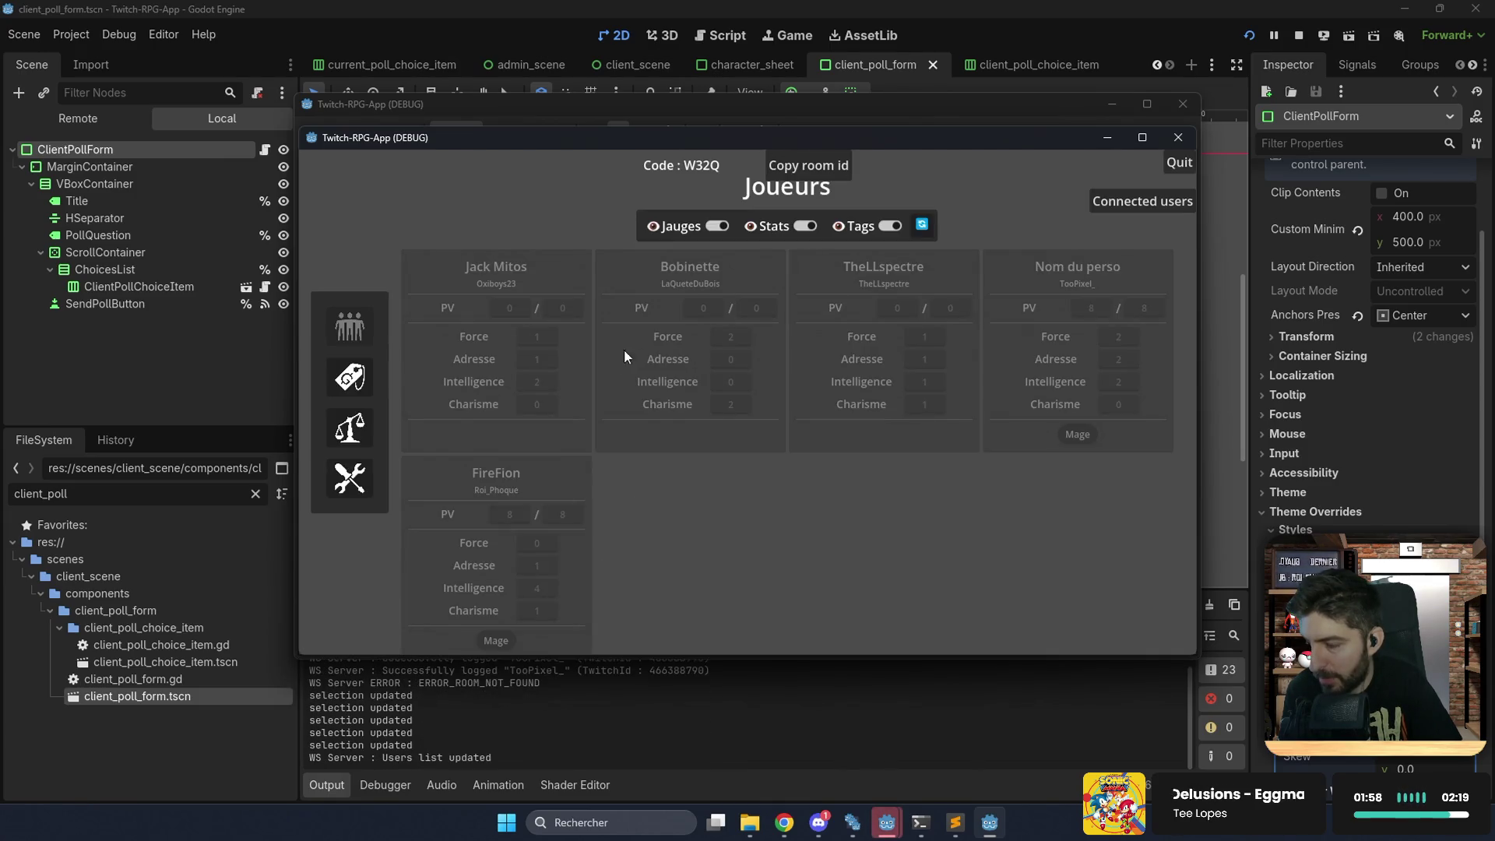
click(349, 443)
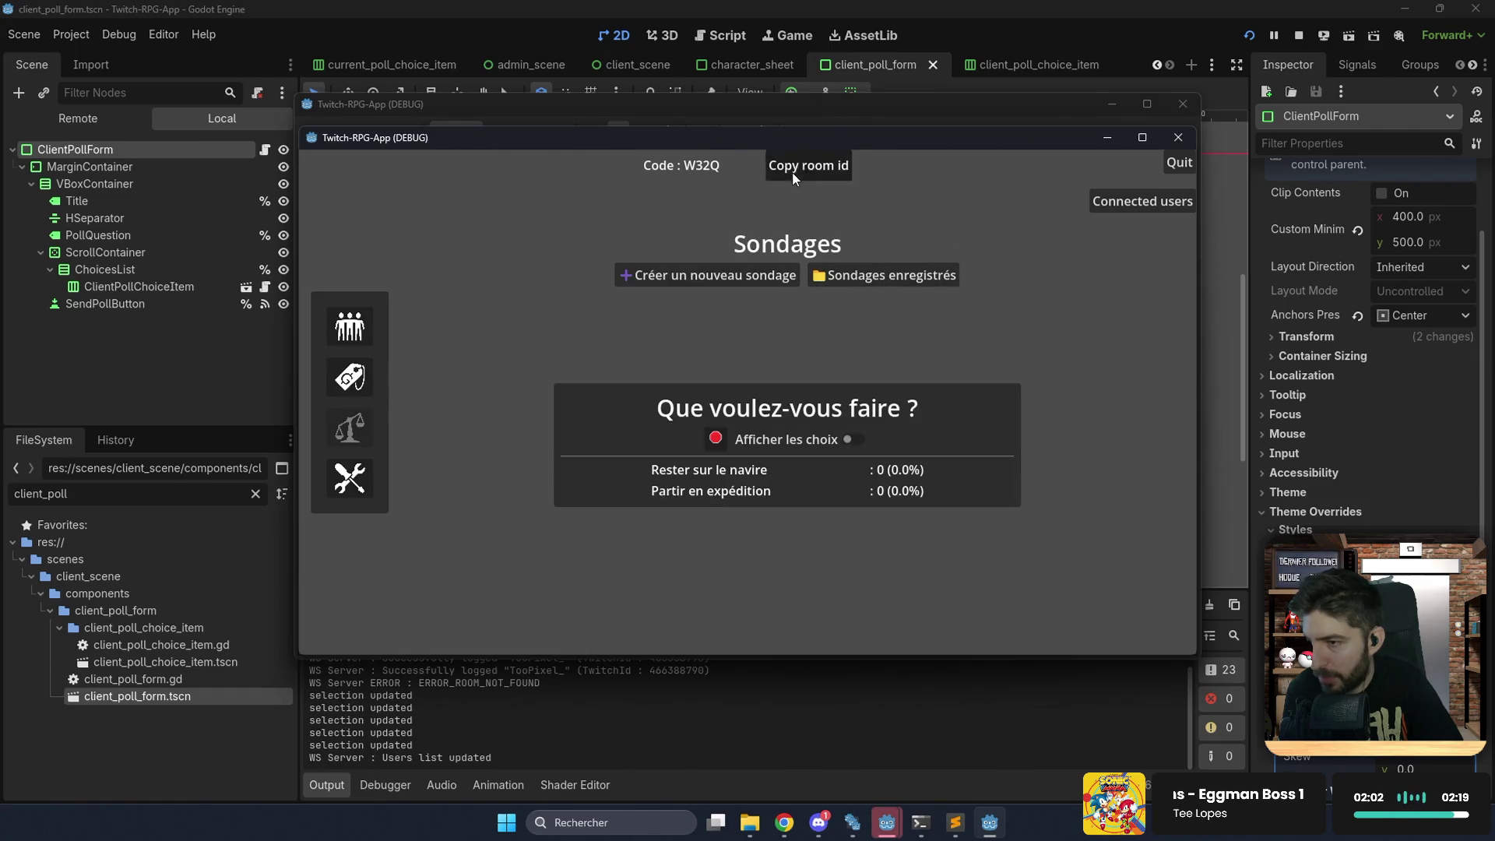
In the second window join room W32Q, submit 'Rester sur le navire', then stop the game.
click(820, 114)
click(853, 433)
text(W32Q)
click(754, 423)
click(689, 320)
click(721, 566)
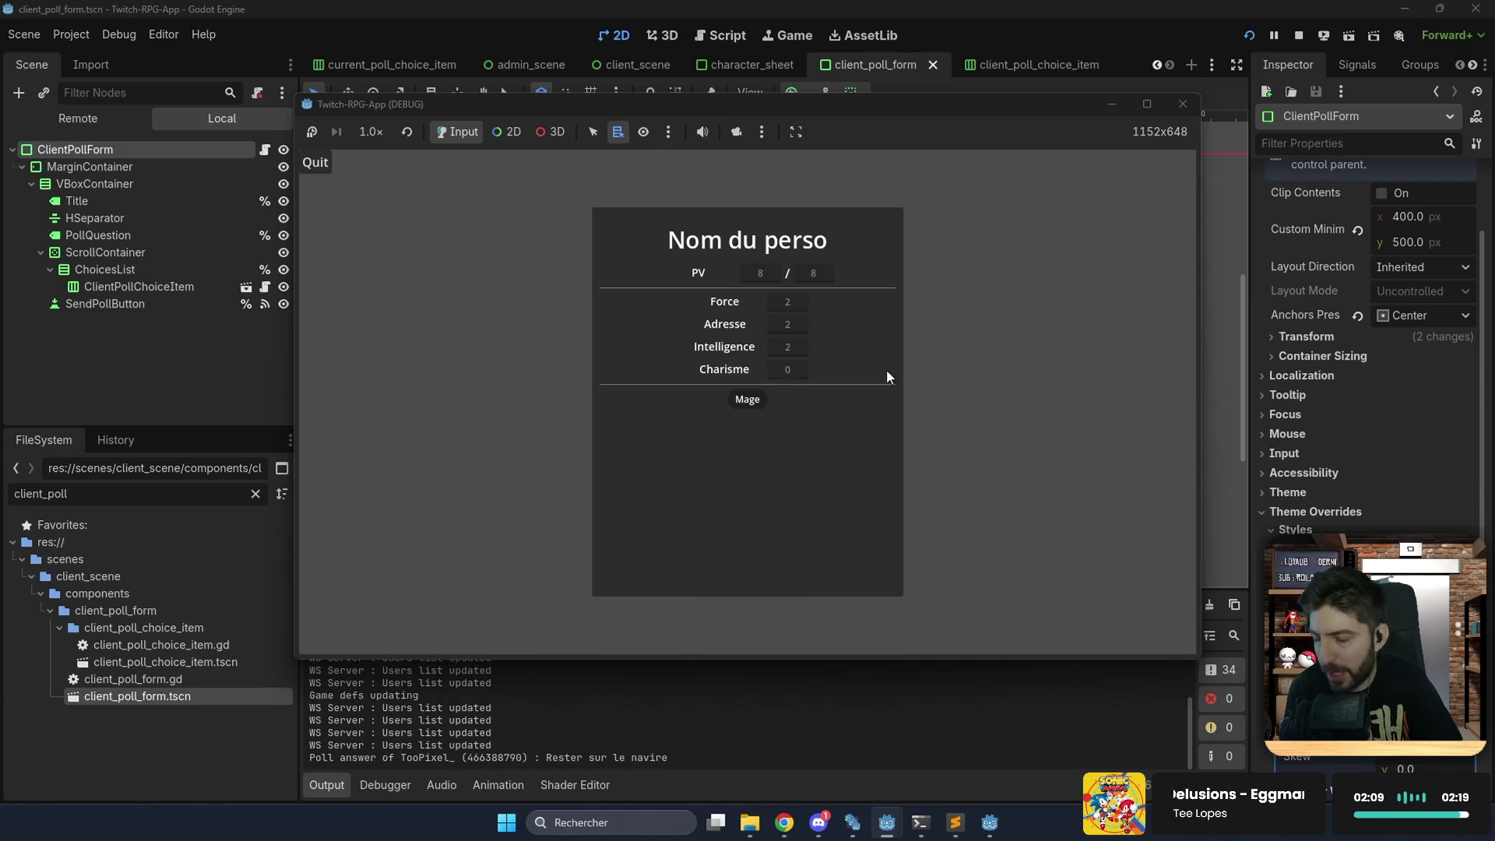
click(1296, 36)
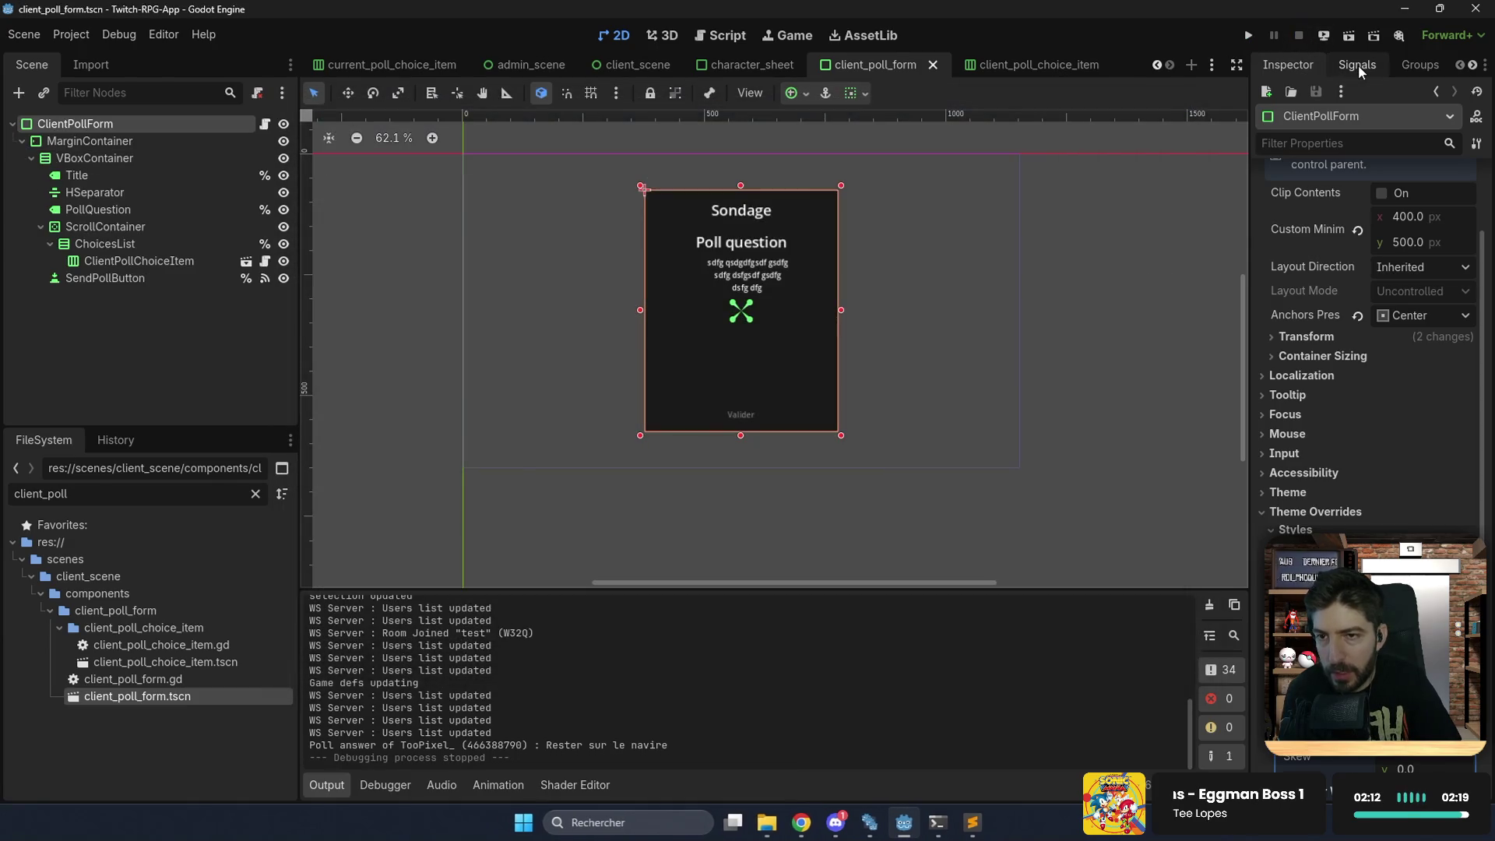
Open the ShipItch dock panel and trigger the web export and upload to itch.io.
click(1358, 64)
scroll(1430, 61, down, 1)
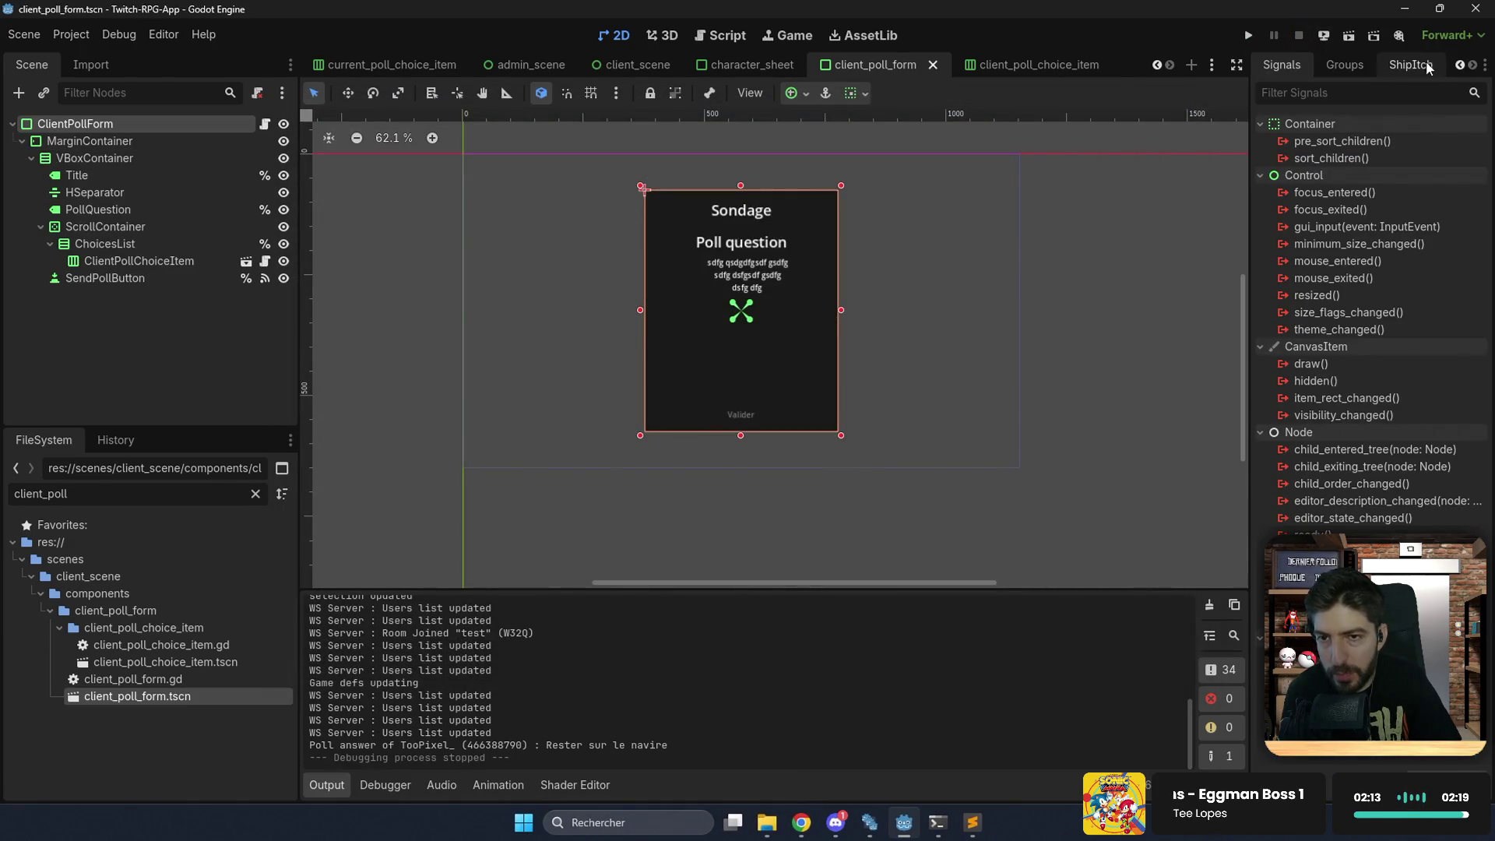
click(1430, 62)
click(1338, 710)
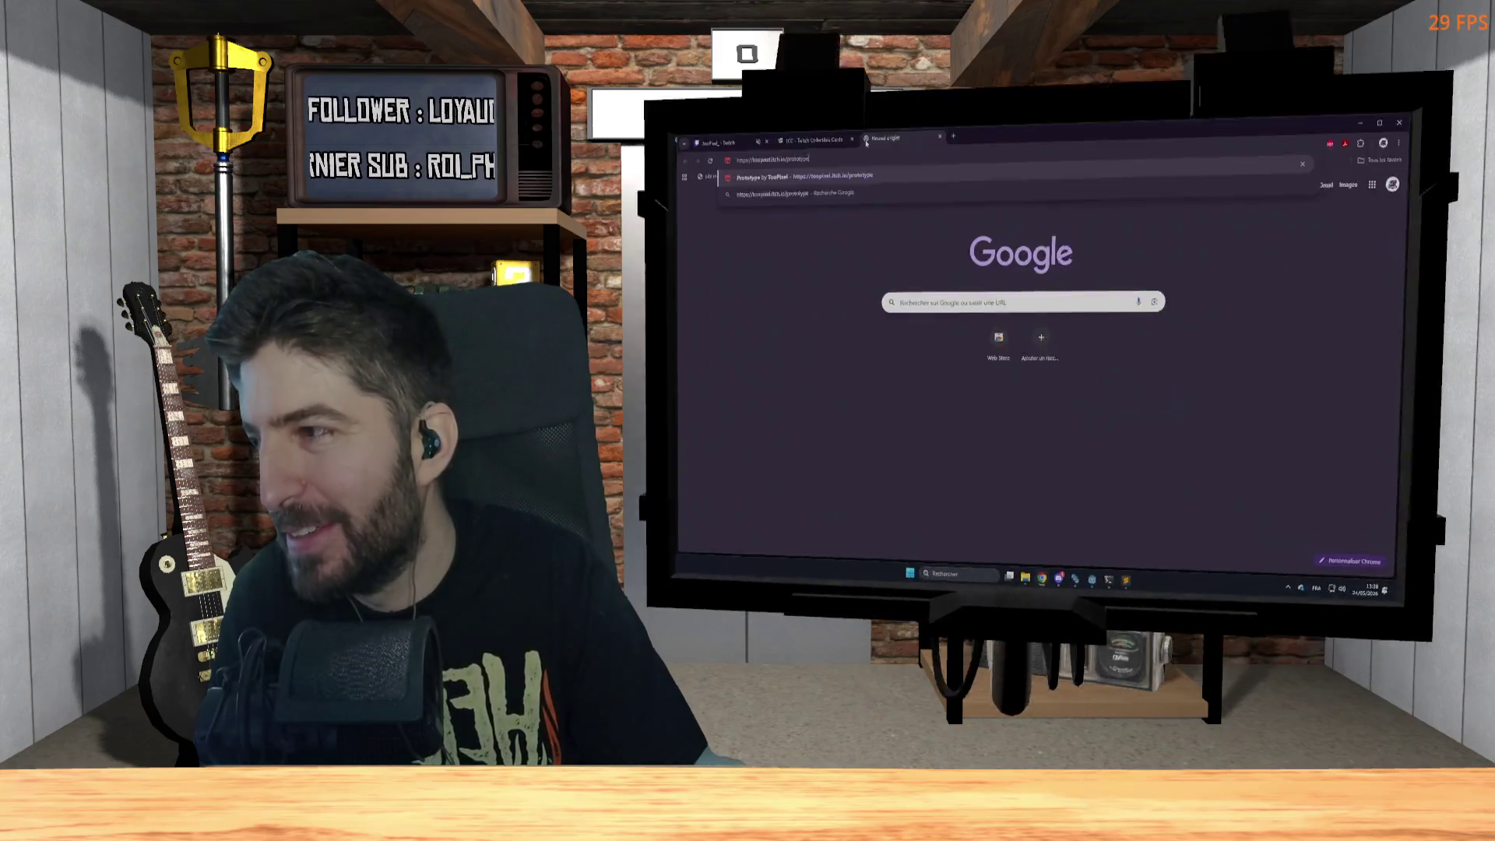
Load toopixel.itch.io/prototype, run the uploaded web build, then minimize Chrome.
key(Return)
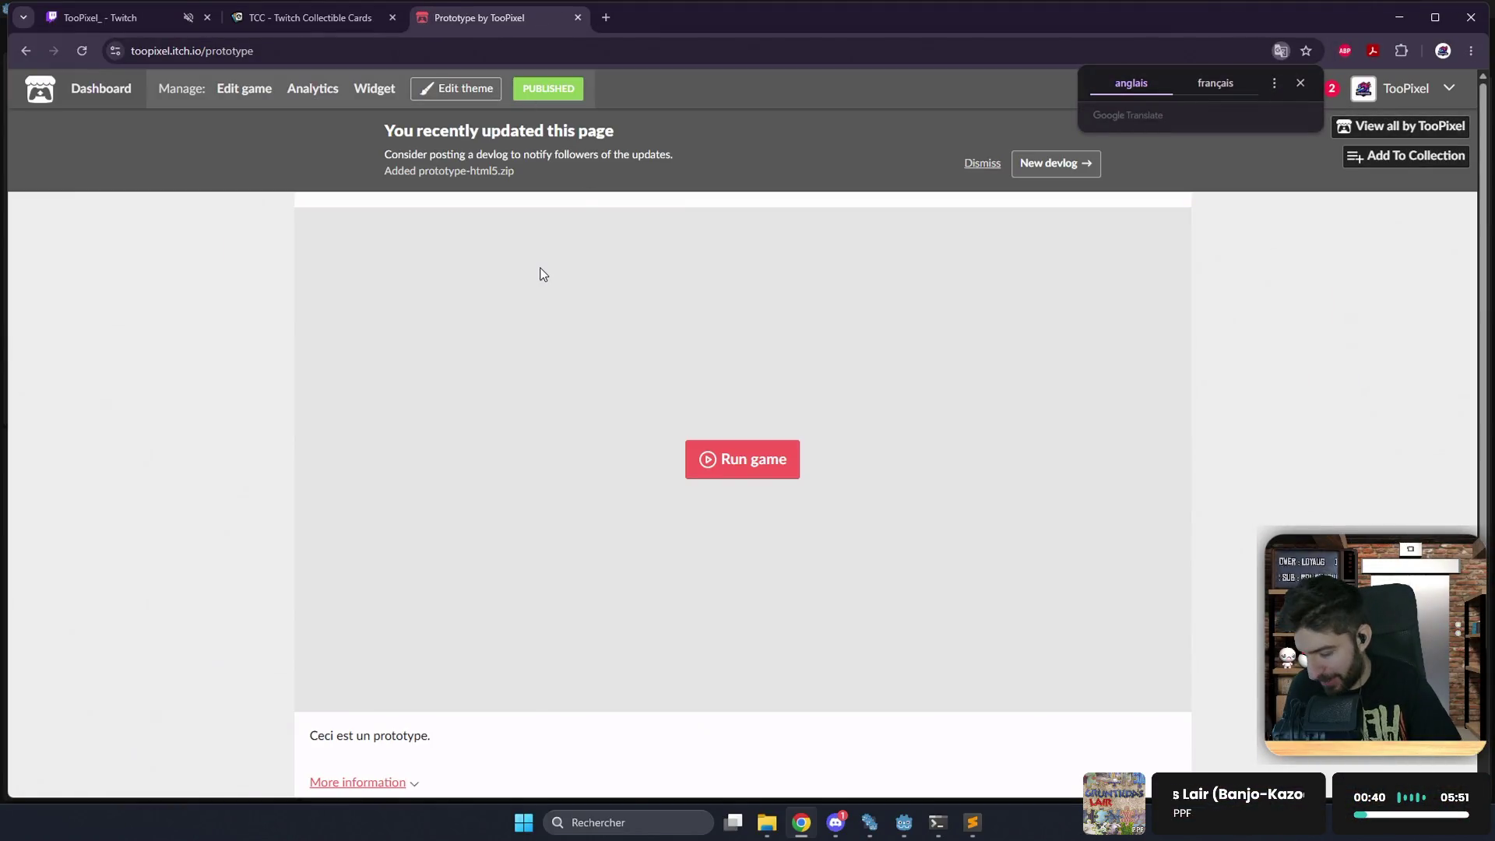
click(768, 459)
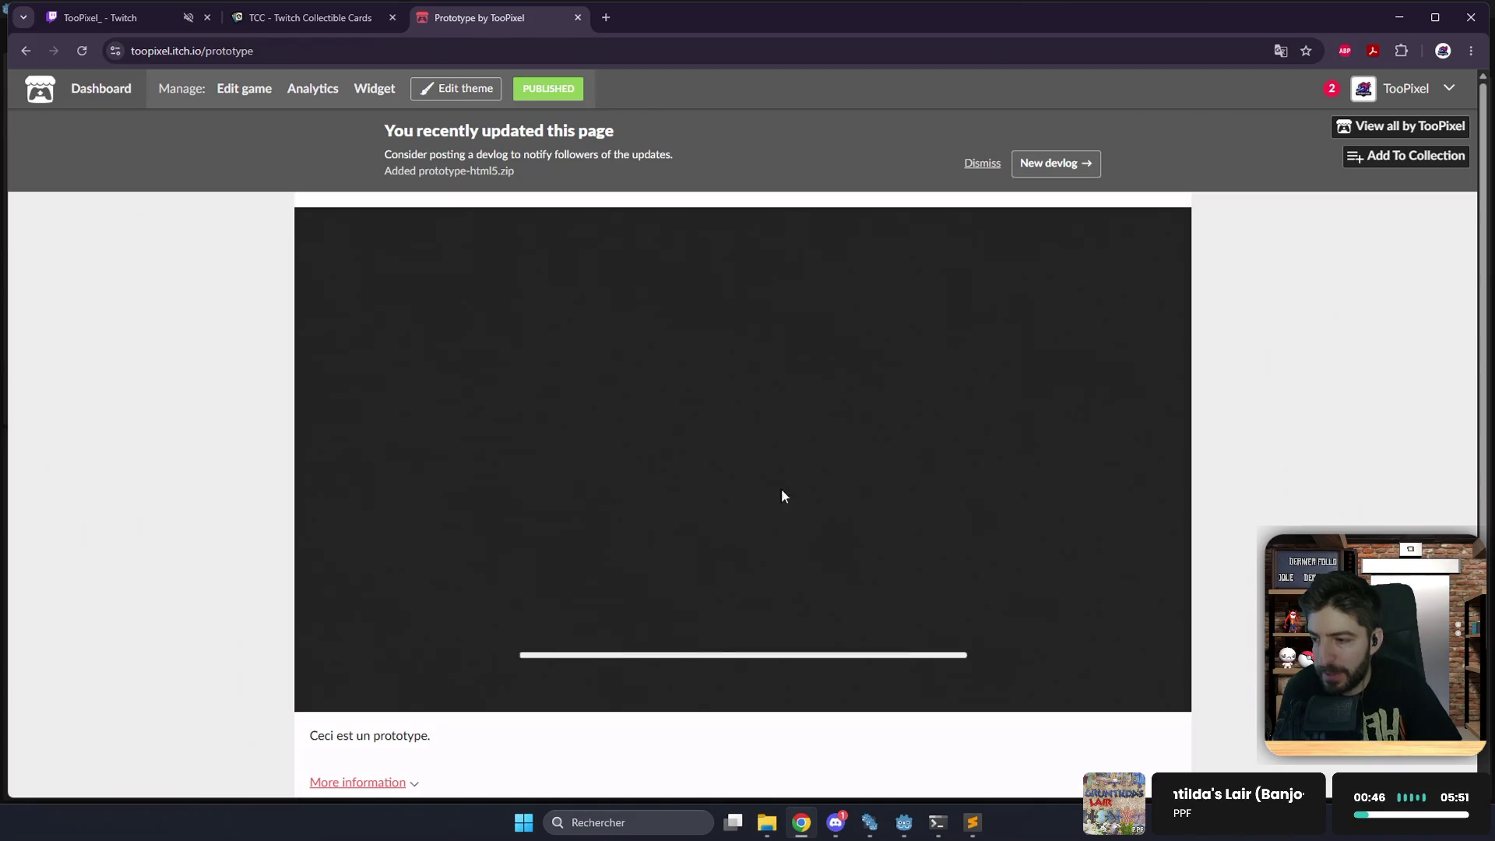
click(1394, 17)
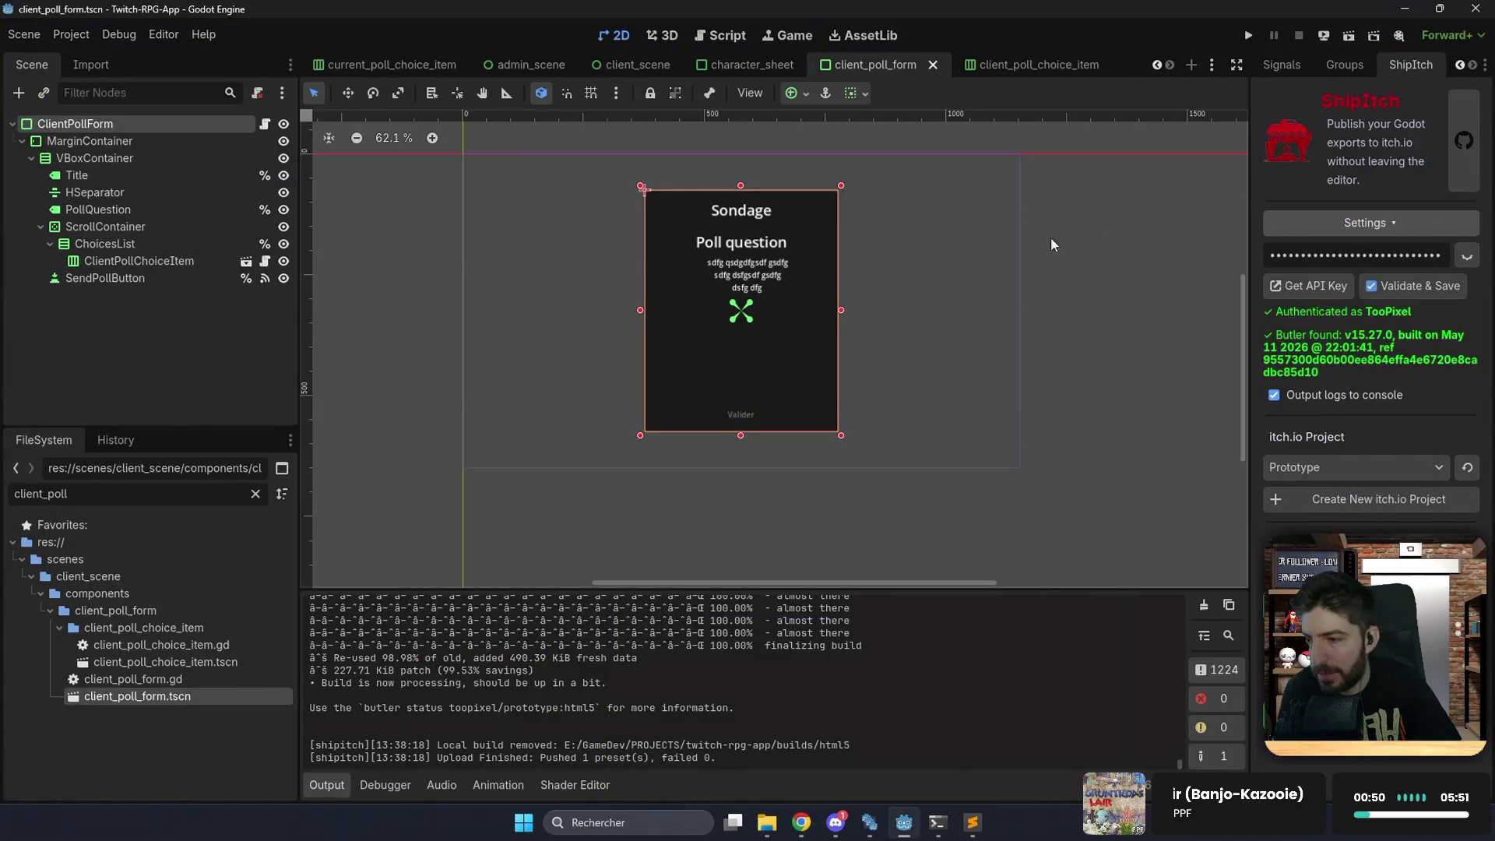
Run the project again and load the 'test' save via Reprendre une partie.
click(1246, 39)
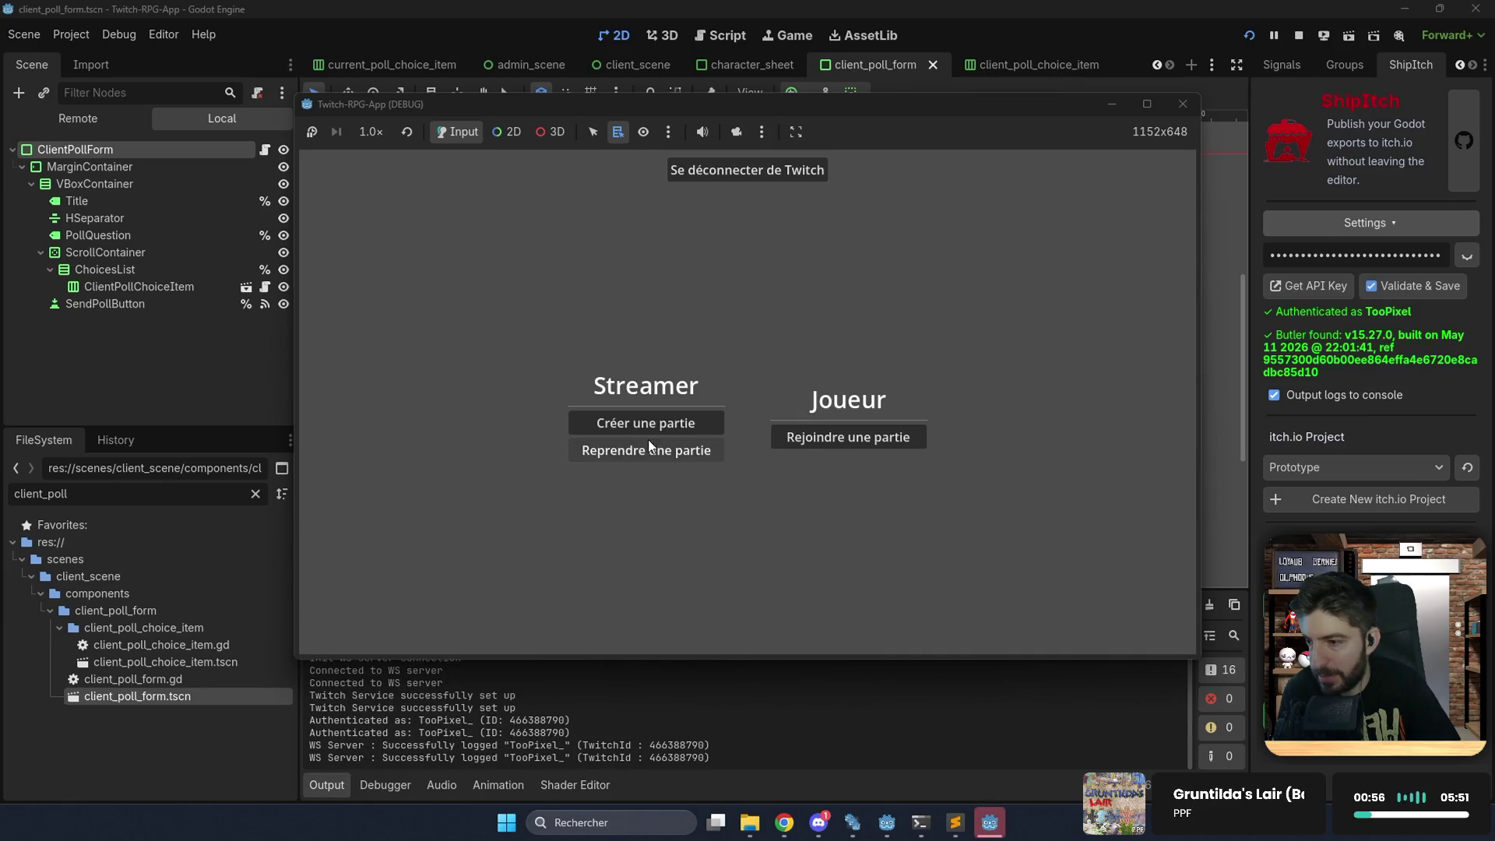
click(651, 449)
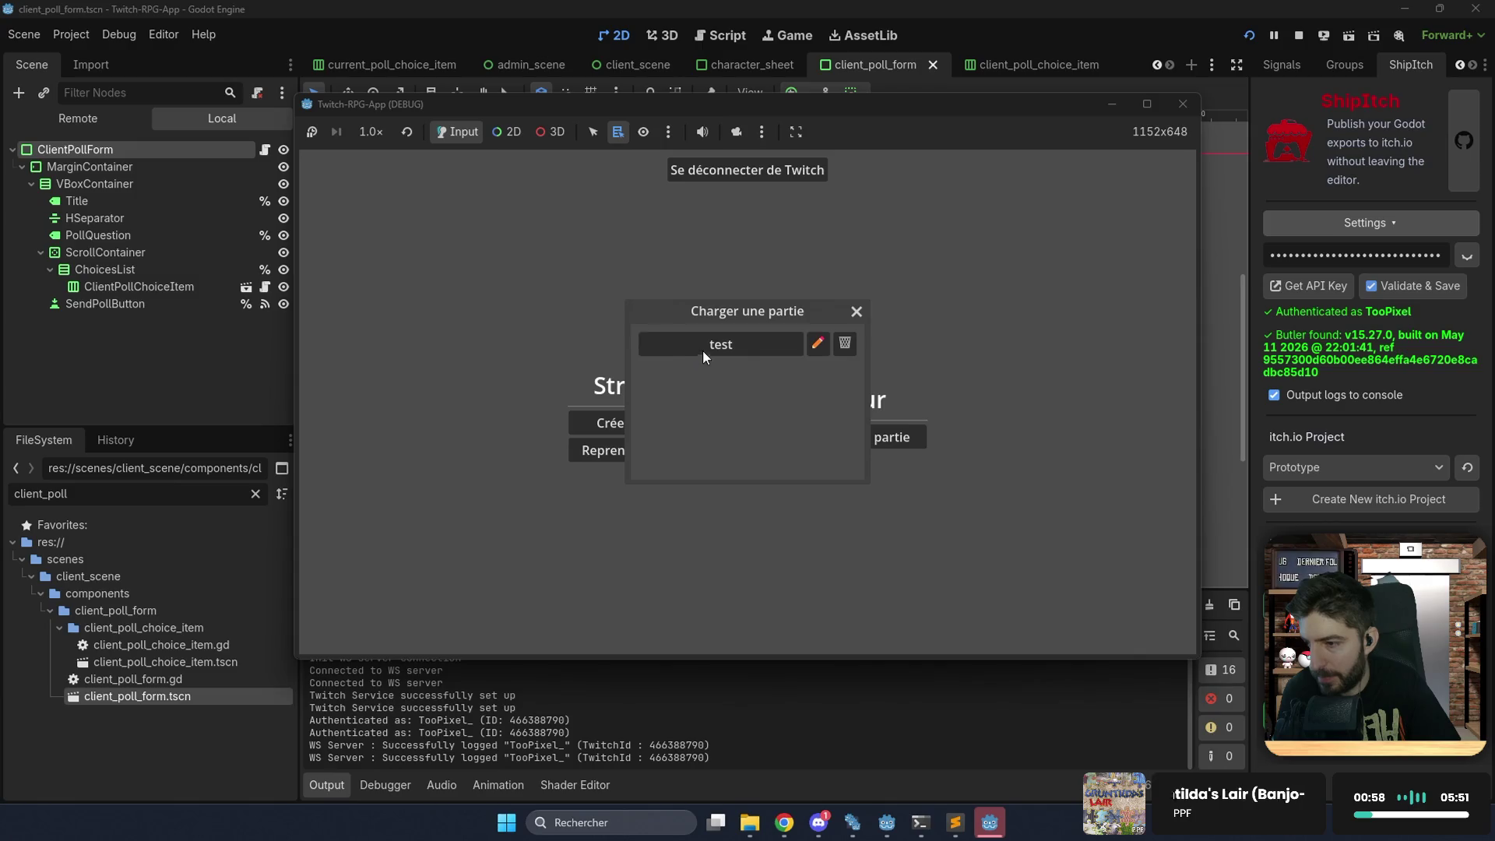
click(701, 352)
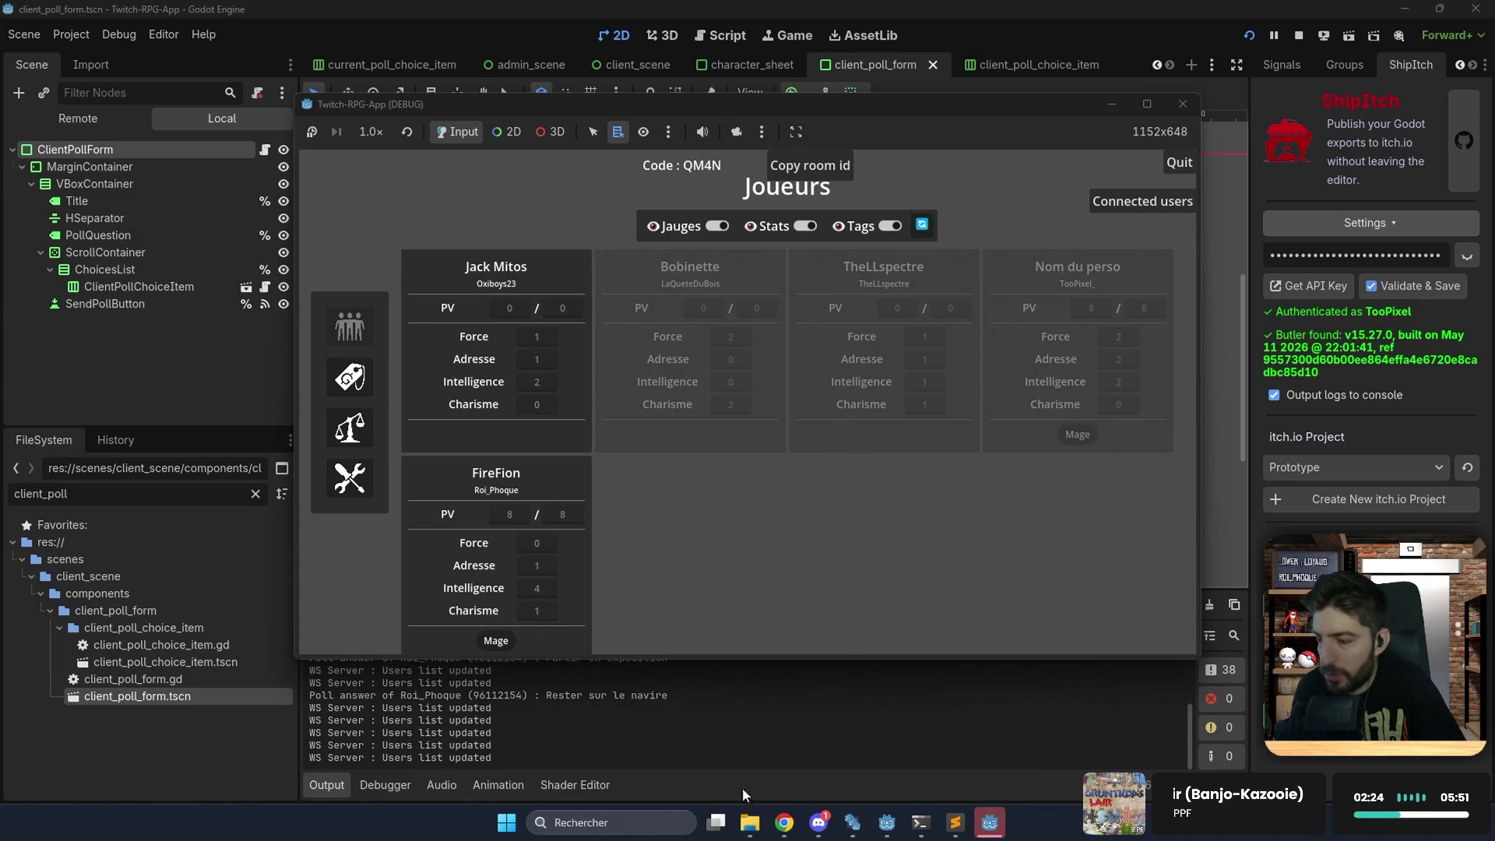
Switch to Chrome's itch.io Prototype tab running the web build.
click(784, 823)
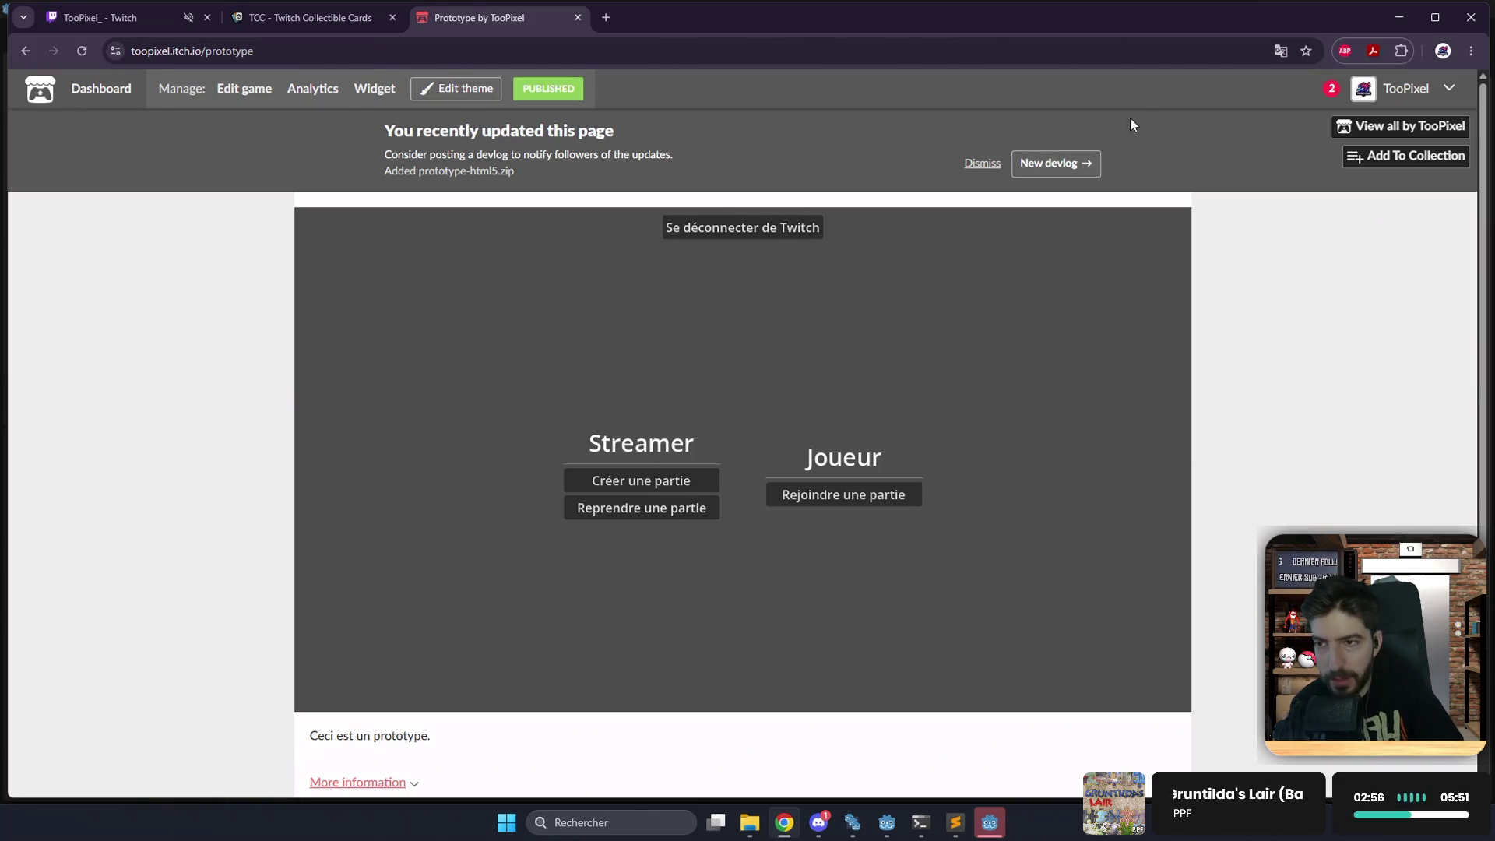
click(754, 228)
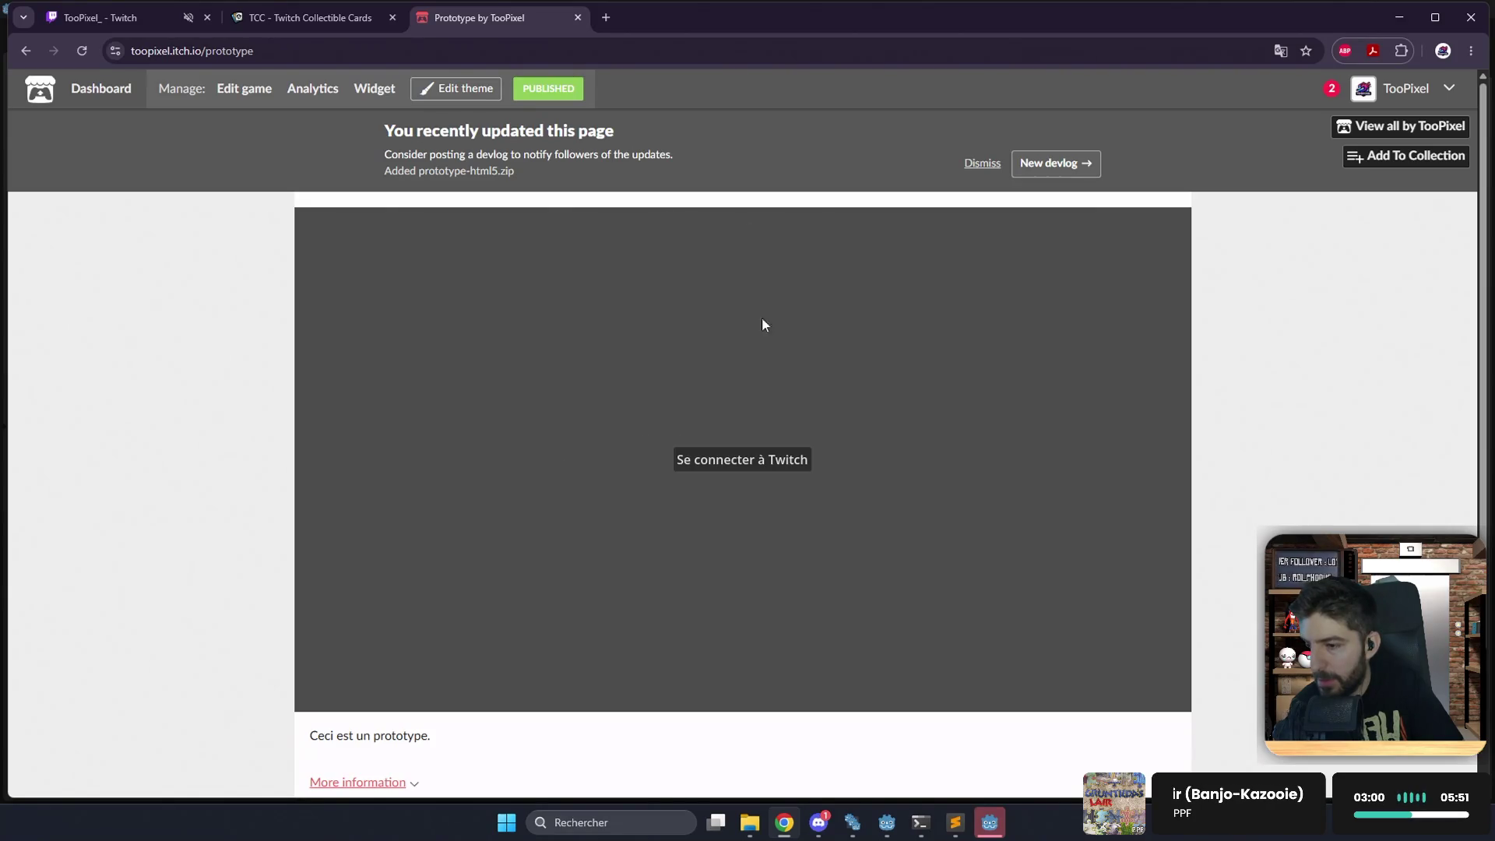
click(781, 457)
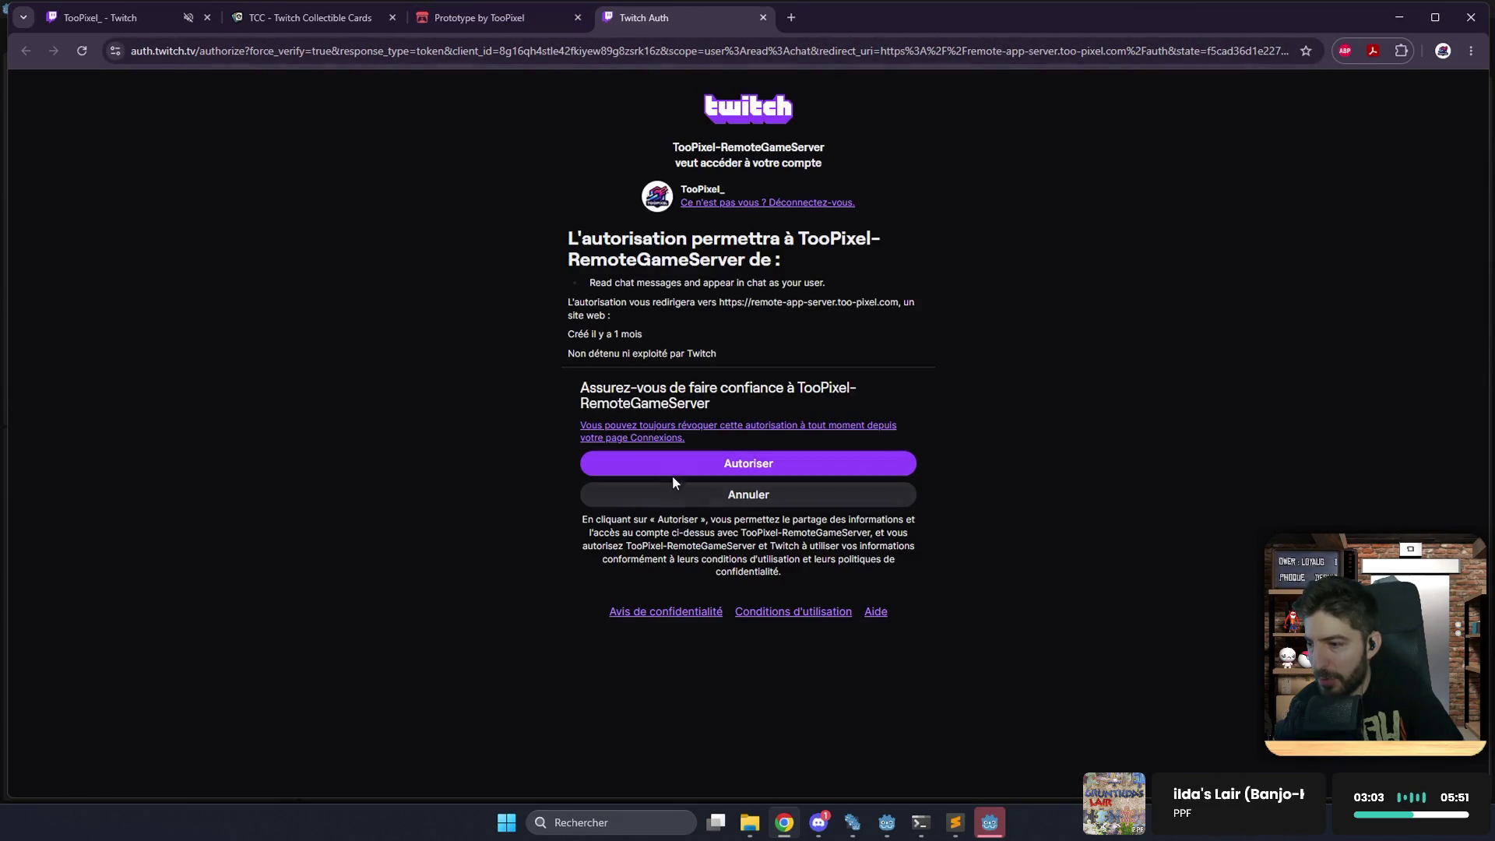
click(672, 468)
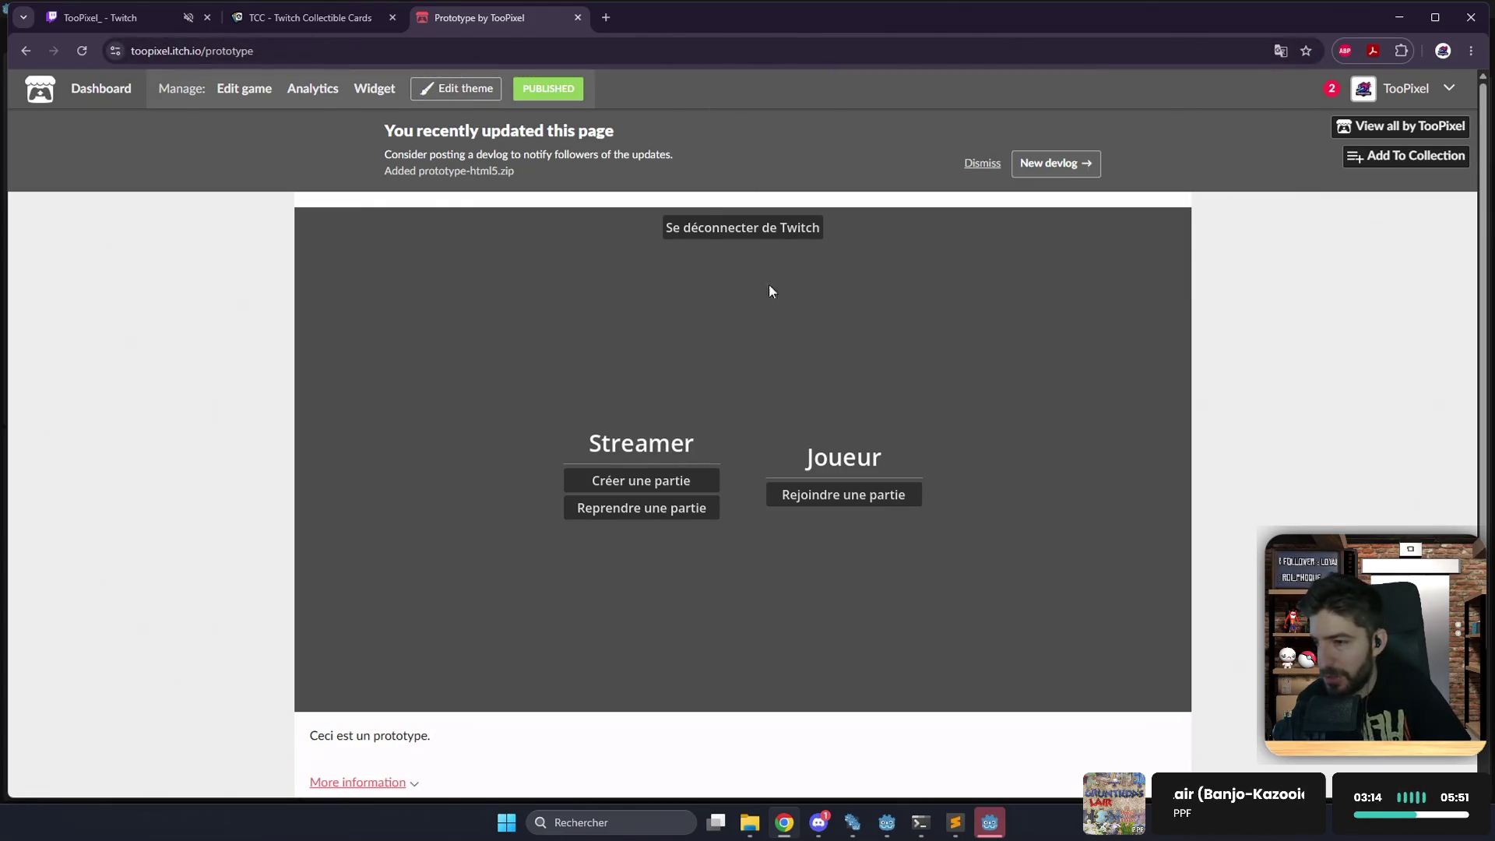
click(817, 503)
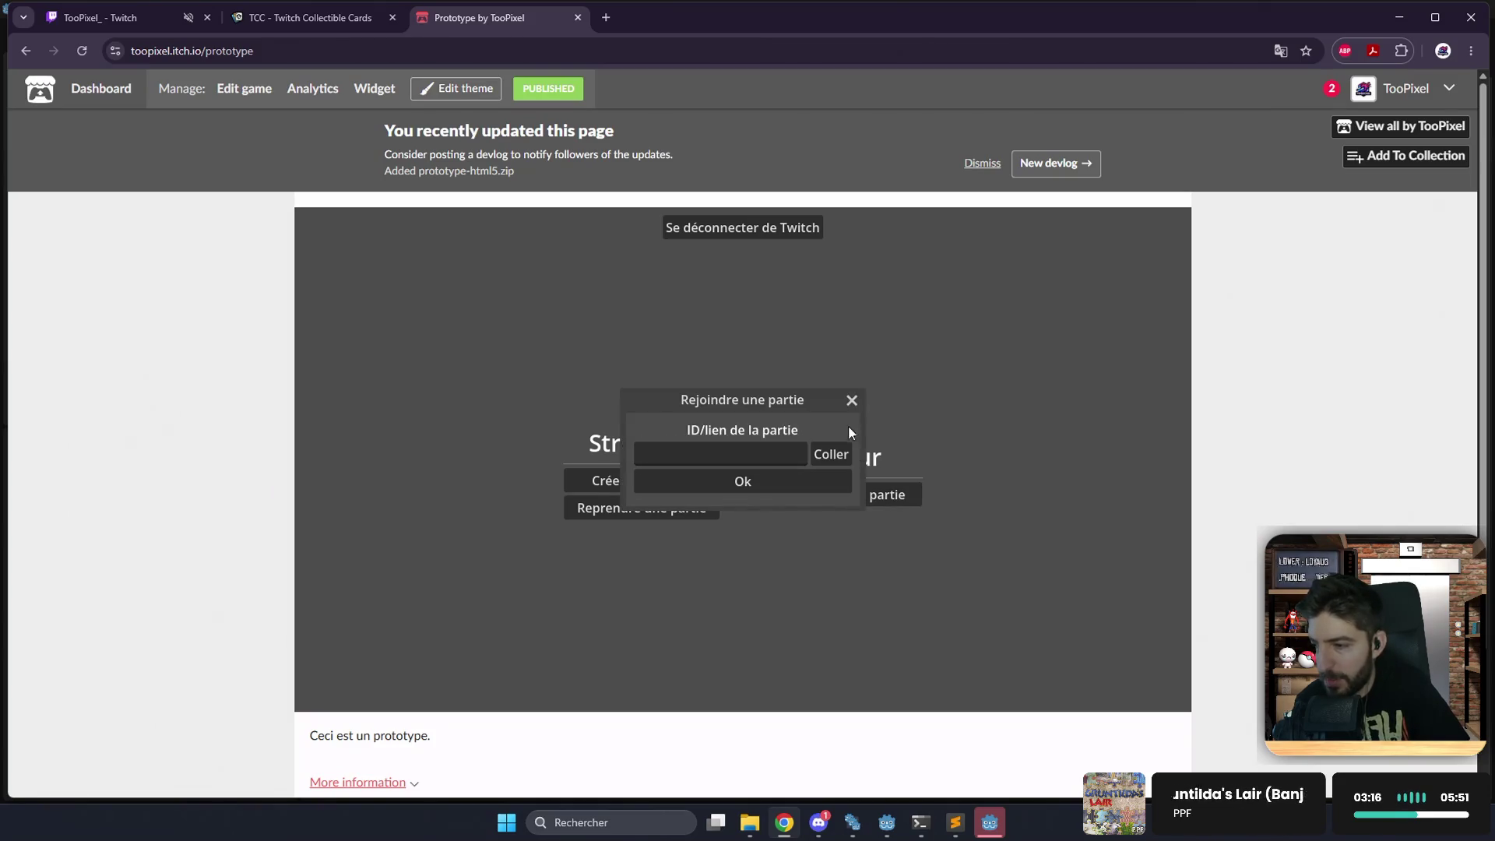
click(852, 401)
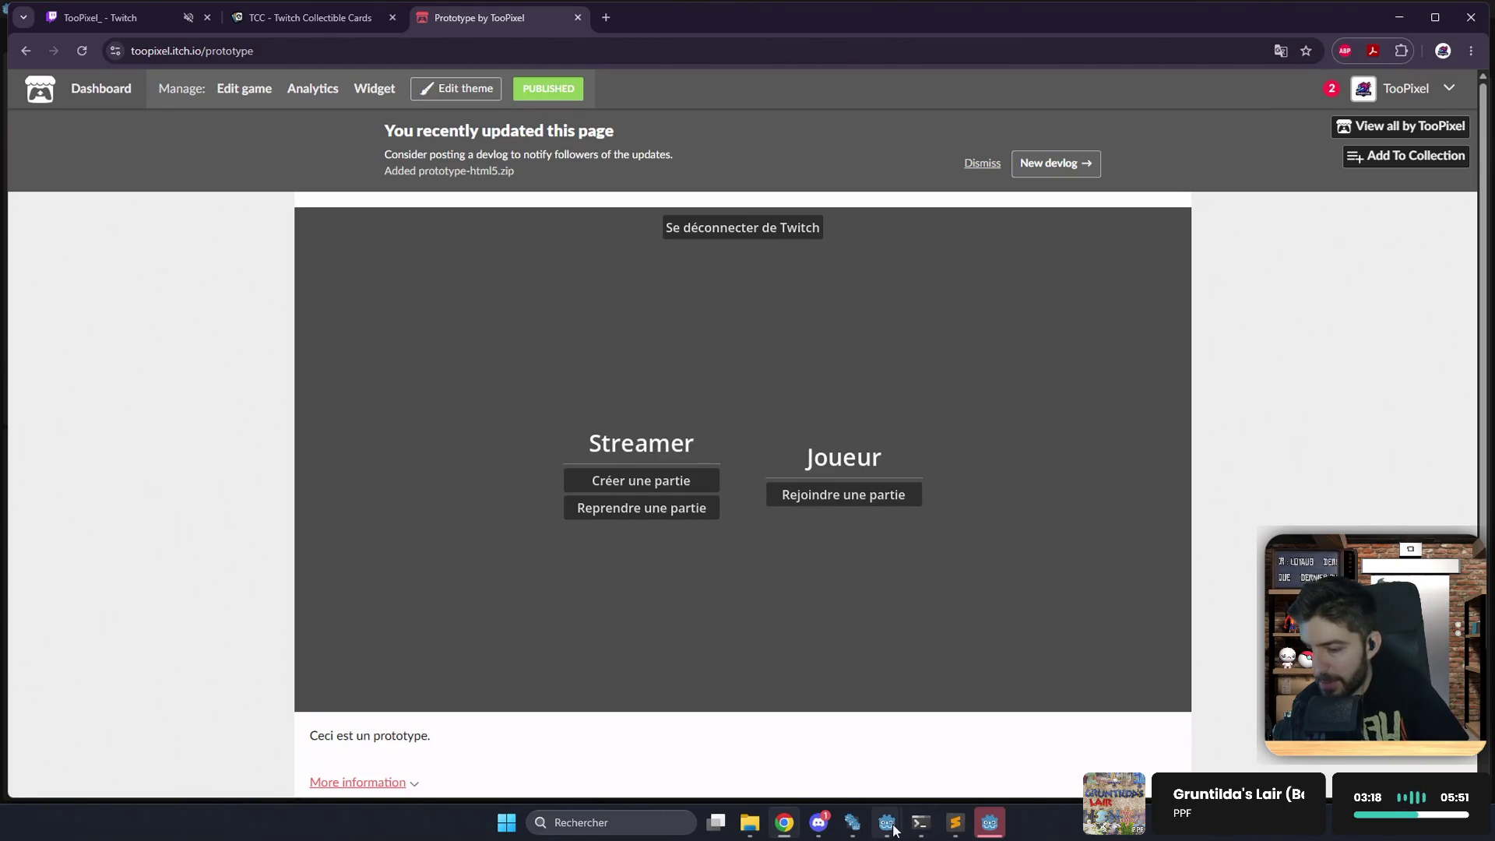
mouse_move(883, 834)
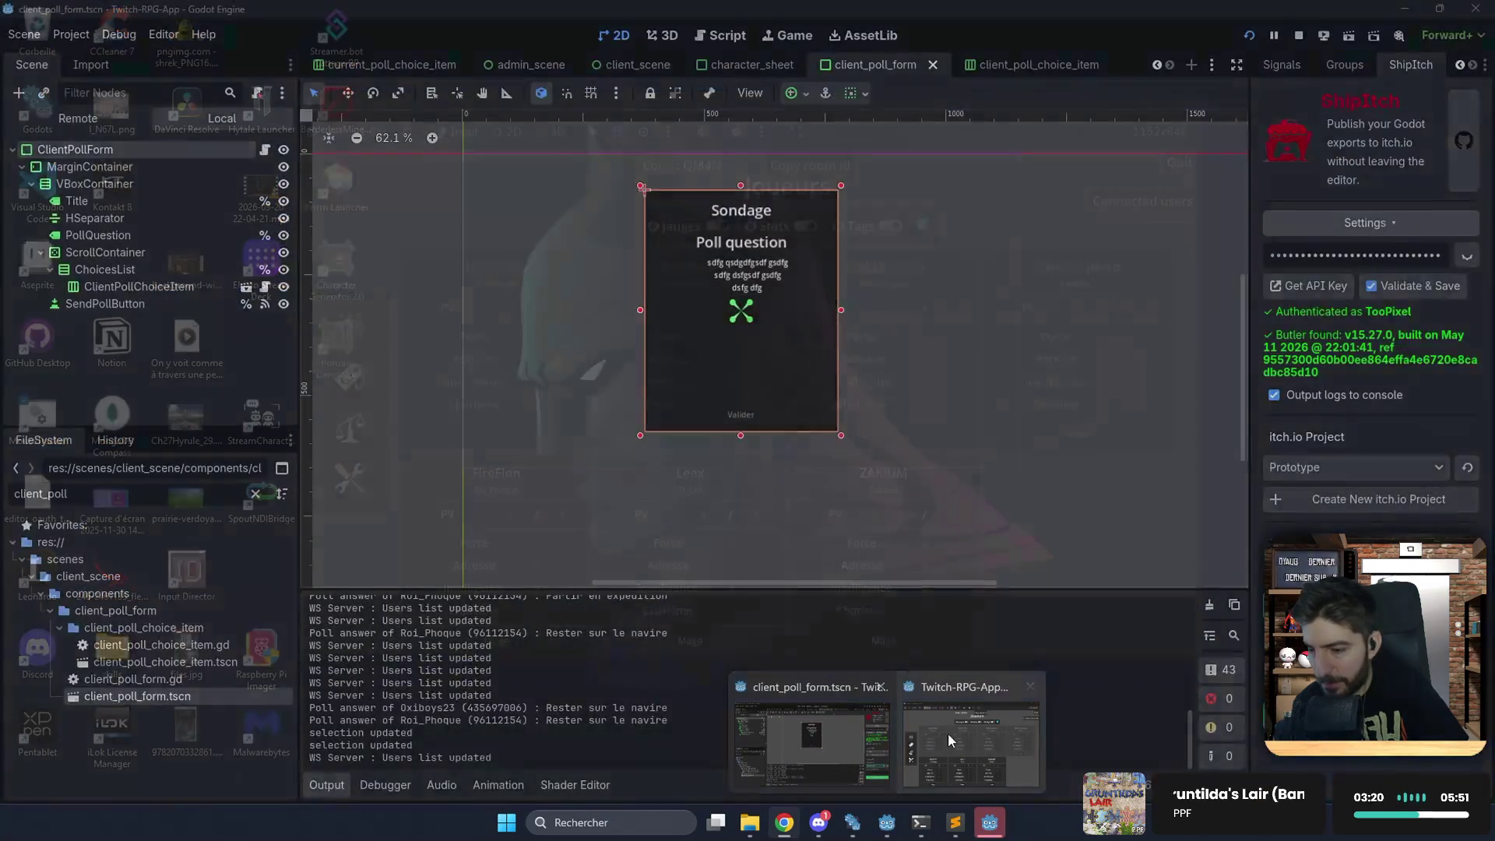
Bring the game window forward, move it up-left, open its Sondages view, then return to the editor.
click(950, 732)
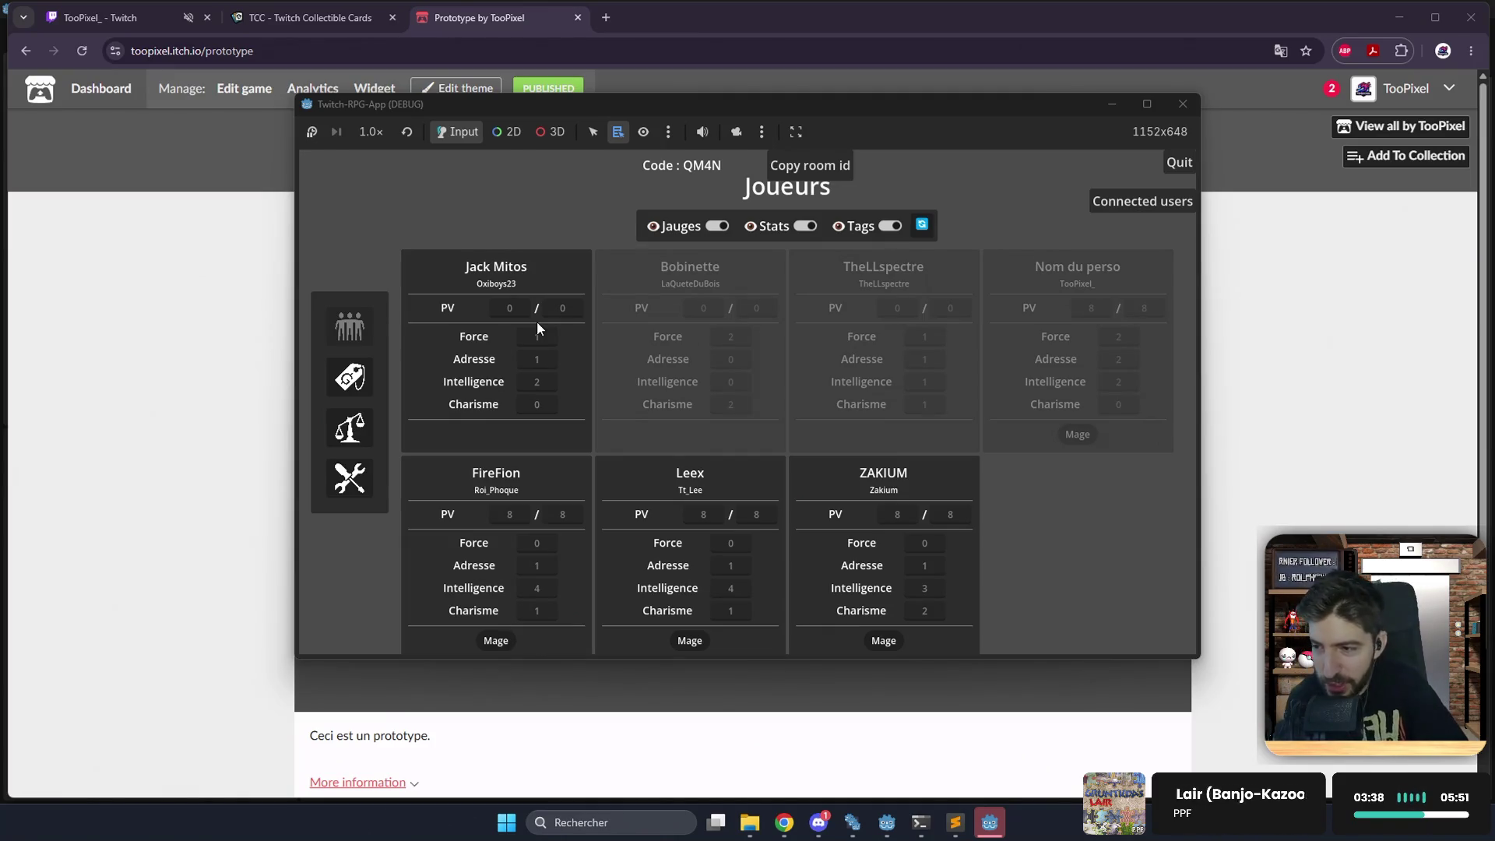
mouse_move(694, 111)
mouse_down()
mouse_move(609, 109)
mouse_move(638, 98)
mouse_up()
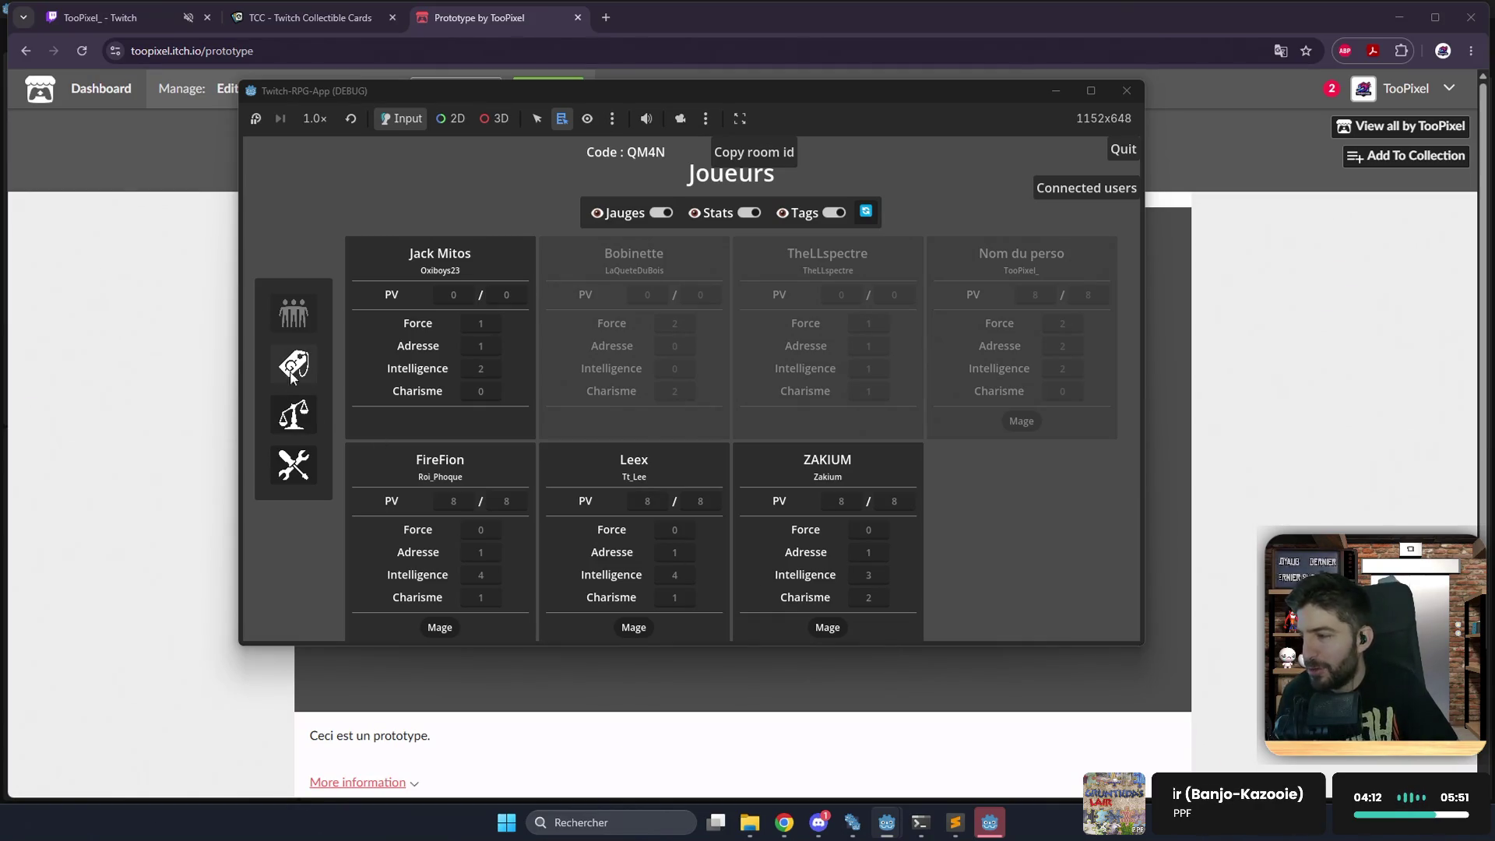
click(295, 413)
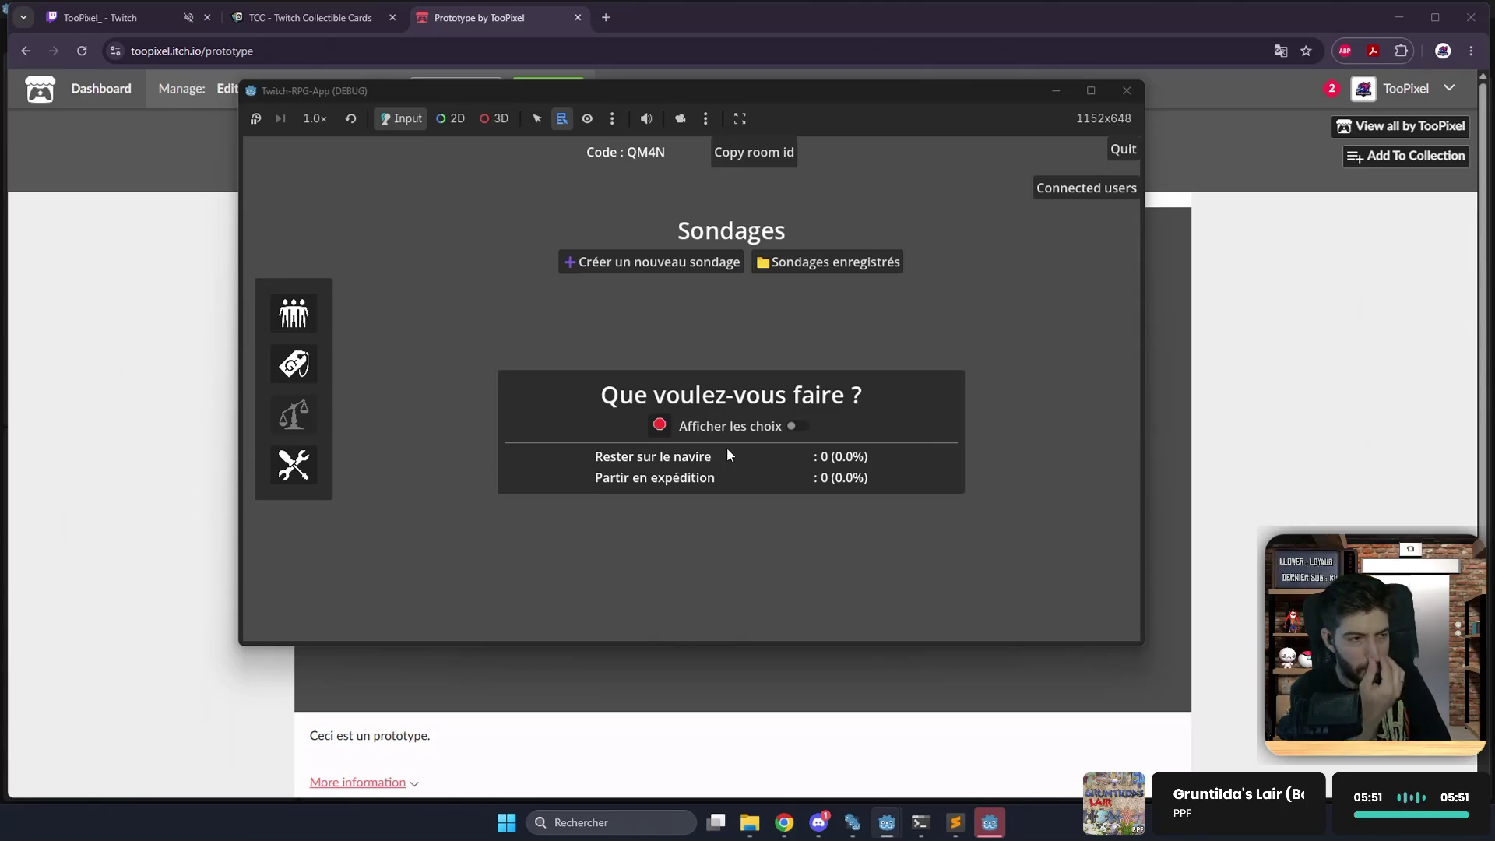
mouse_move(887, 822)
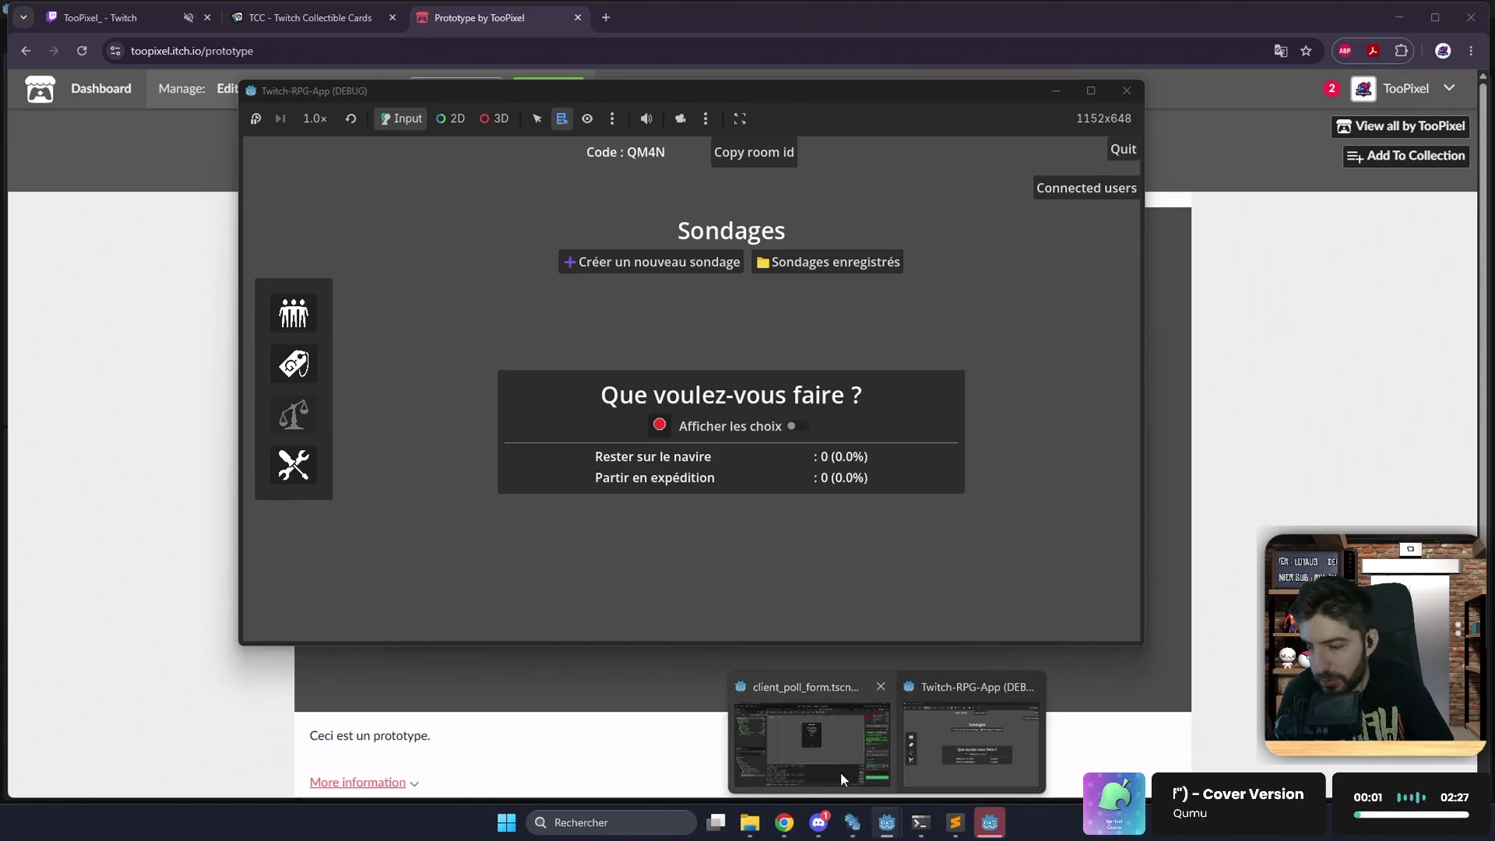
click(841, 773)
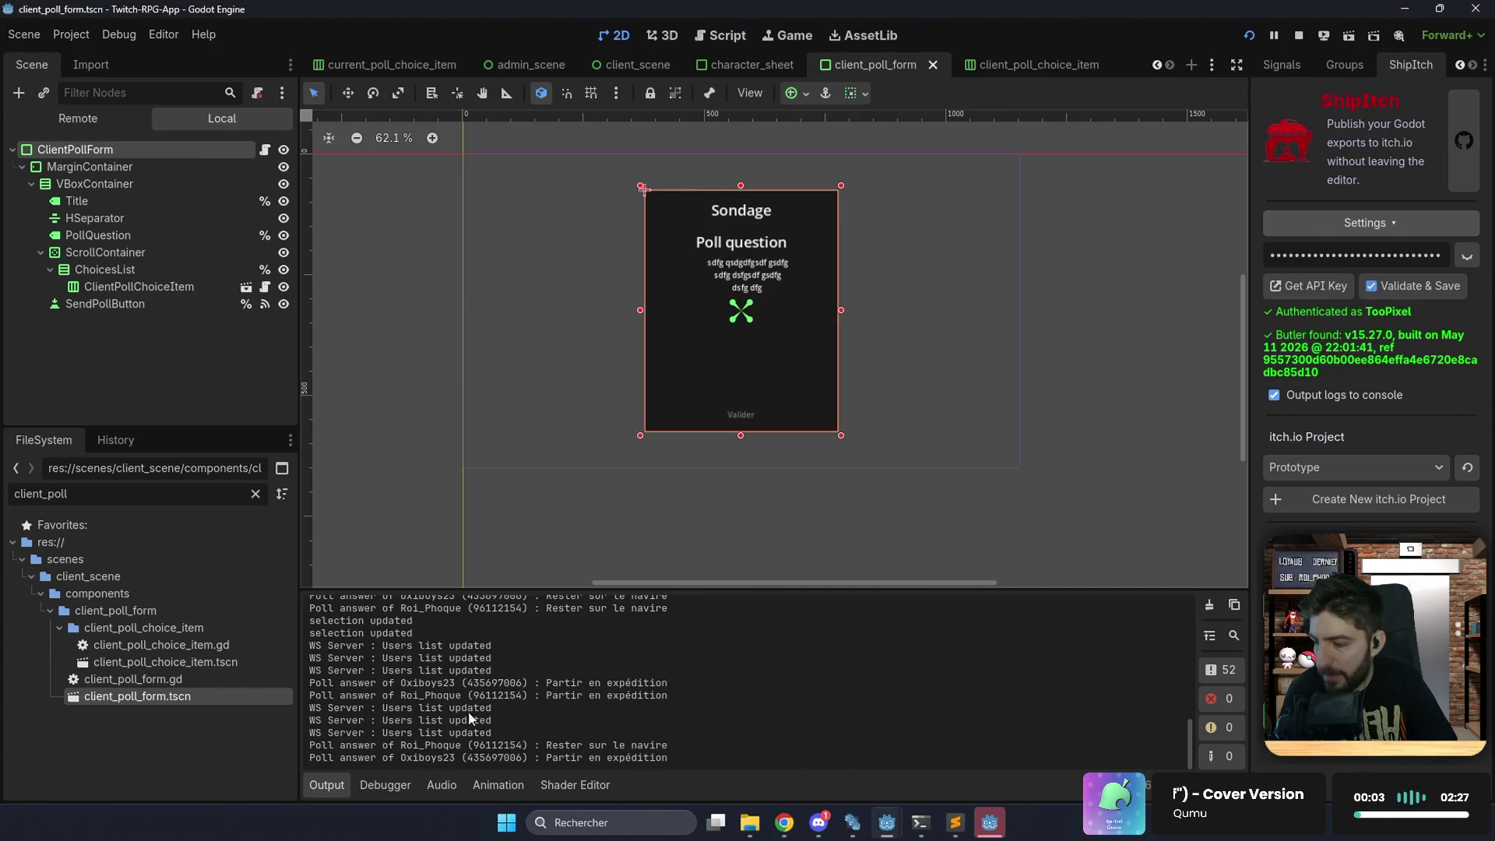
Scroll the Output log of viewers' poll answers and open poll_manager.gd in the Script editor.
scroll(508, 643, up, 5)
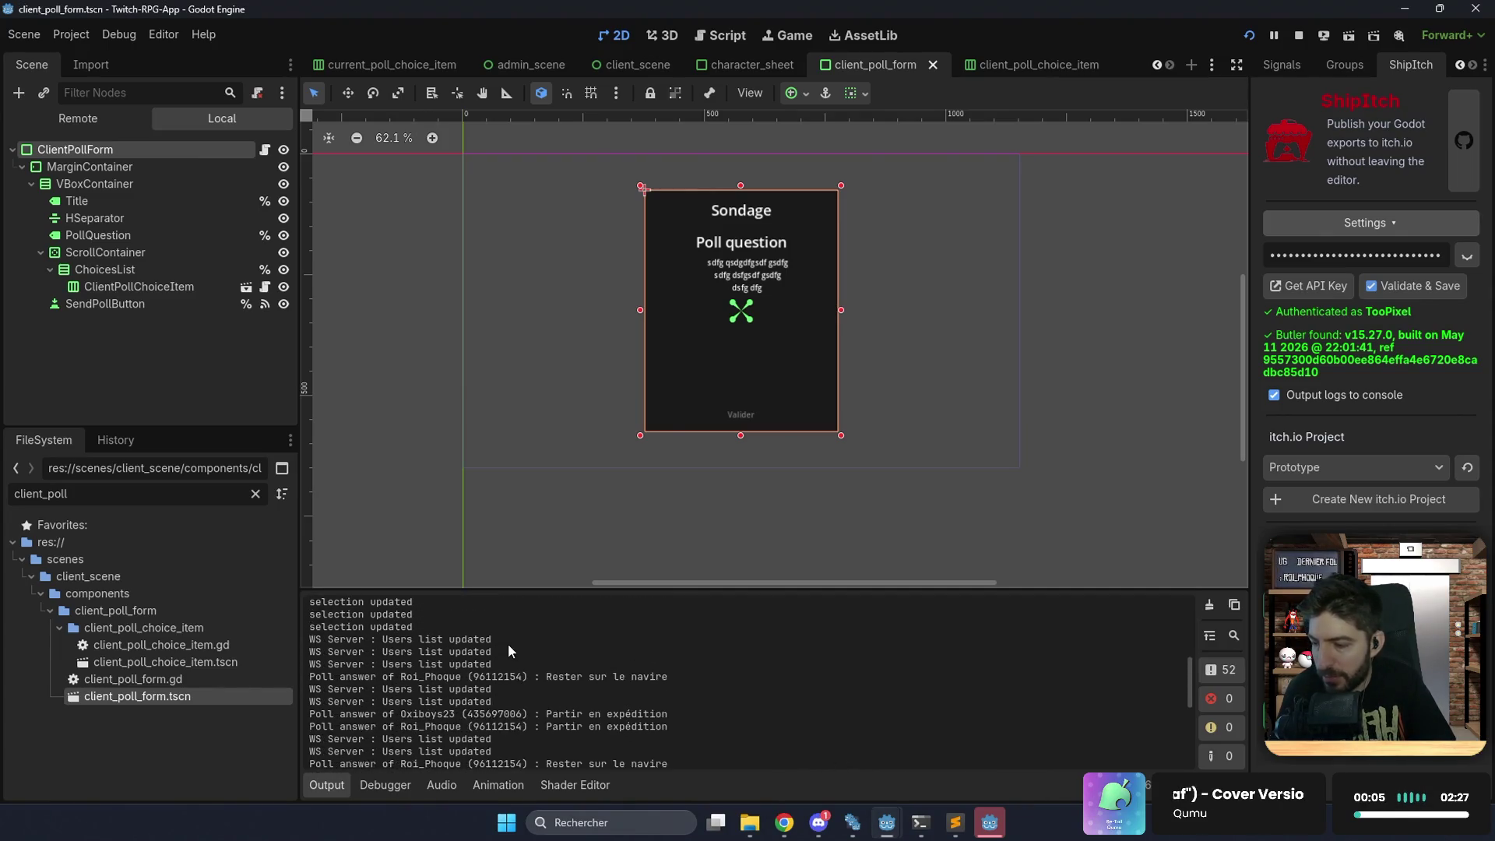
scroll(515, 663, down, 5)
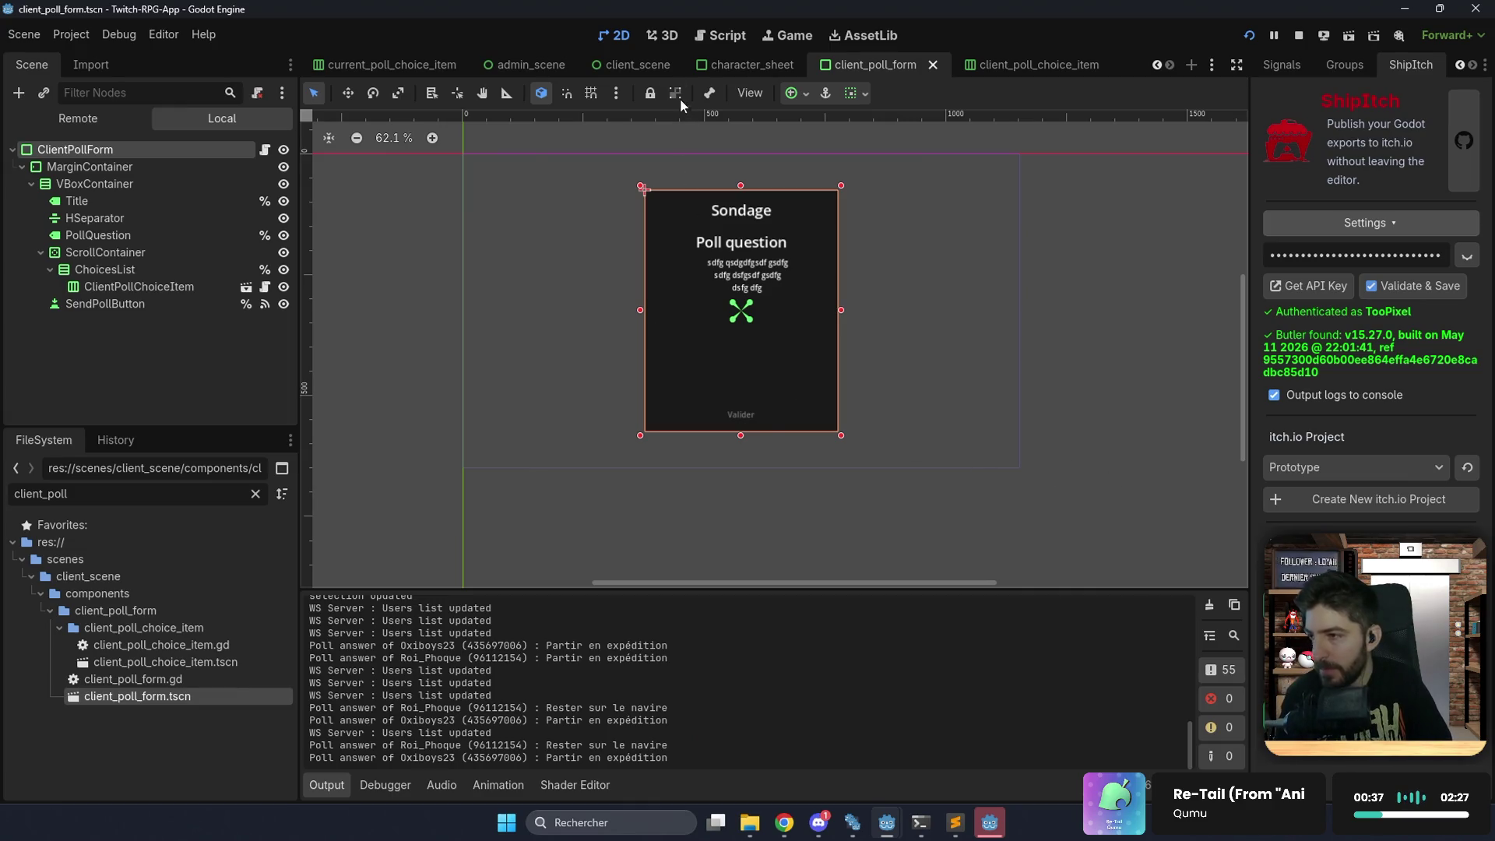
click(722, 34)
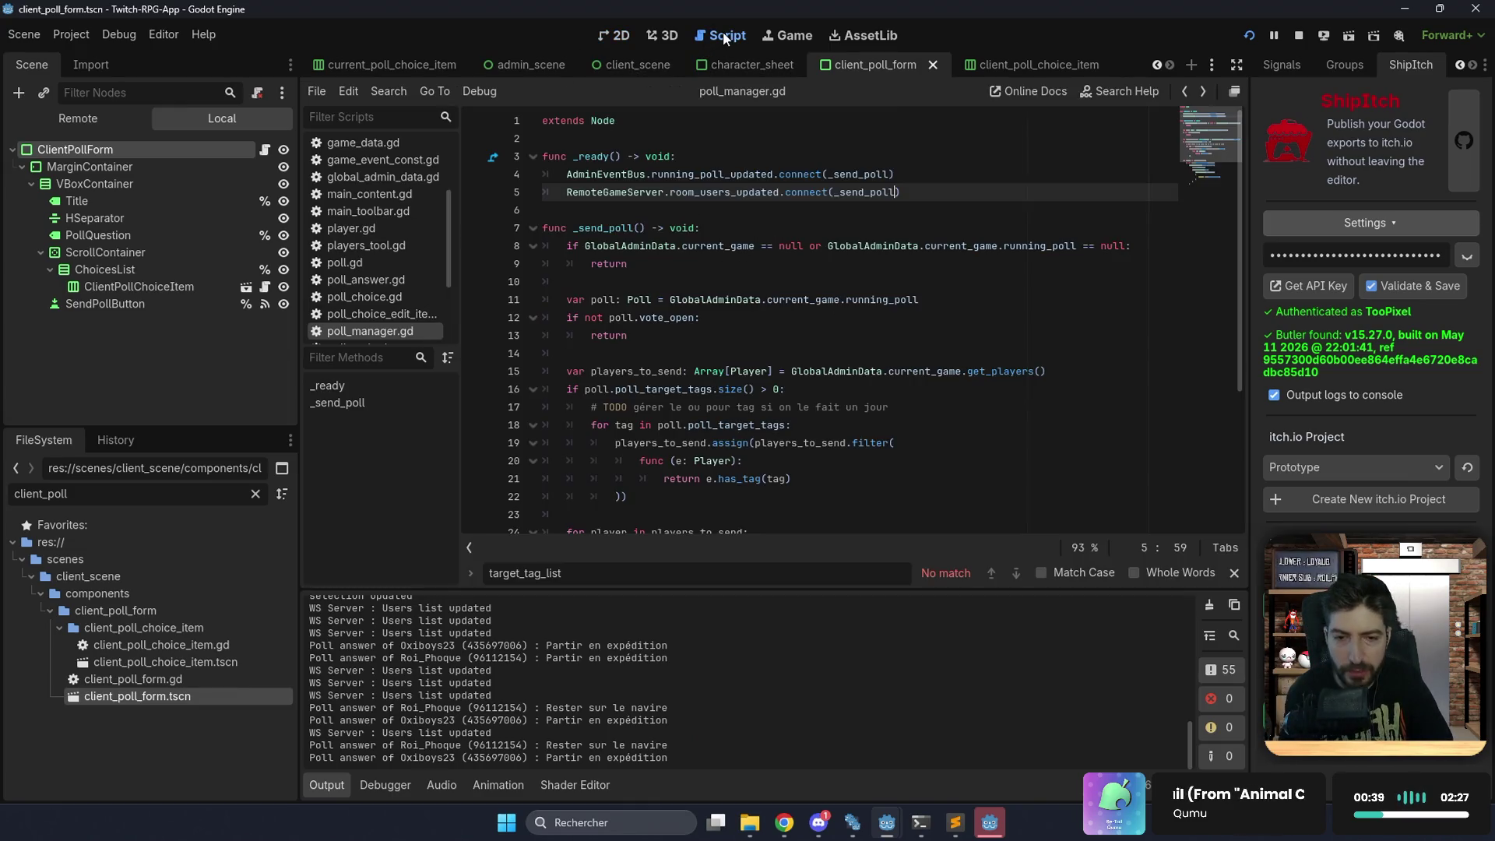
Leave the script editor via 3D, then return to the 2D view of client_poll_form.
click(666, 36)
click(627, 35)
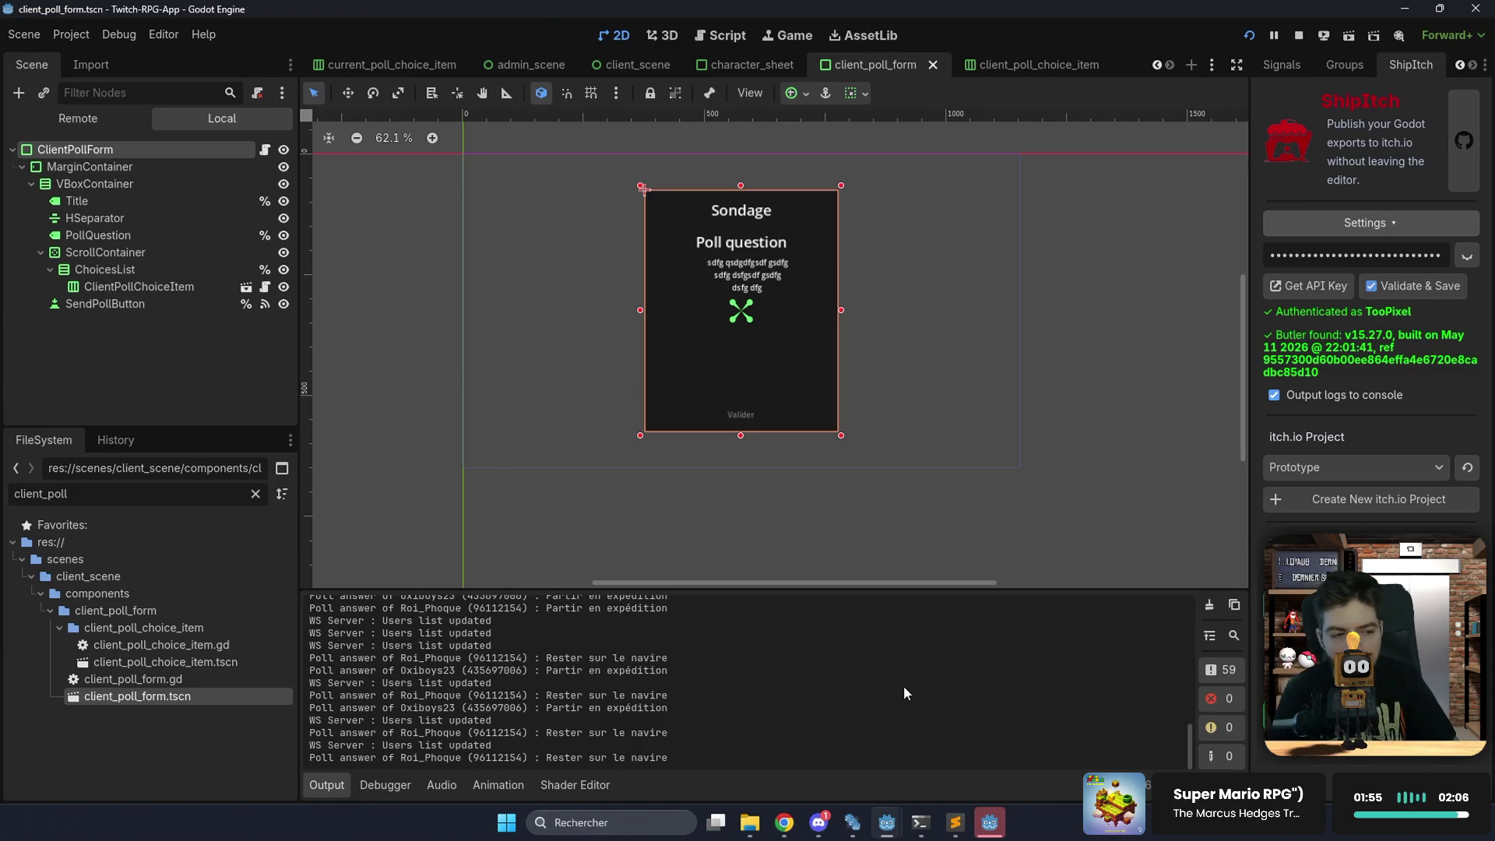
Switch to Chrome's itch.io Prototype page using the taskbar icon.
click(791, 824)
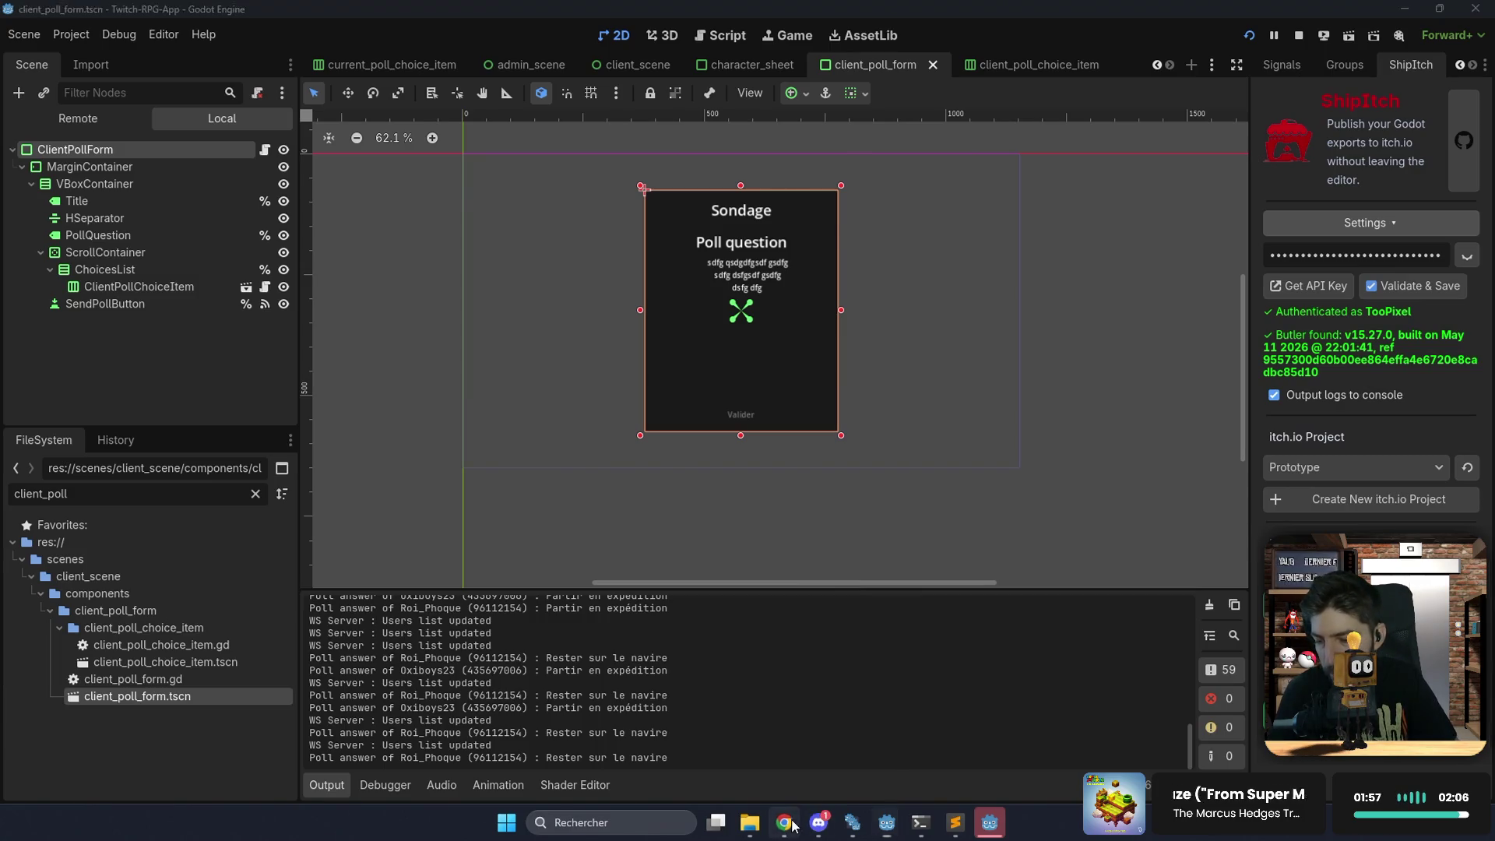